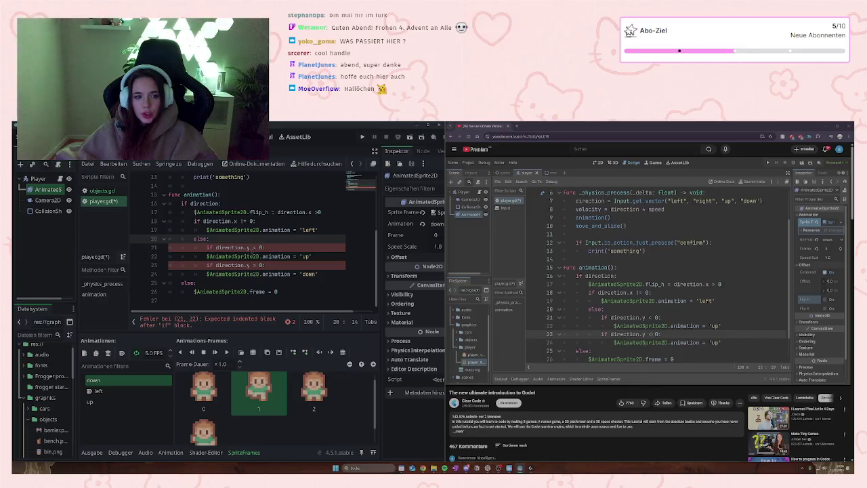
# Step: Indent line 22's 'up' animation check under 'if direction.y < 0:' in the animation() function
pyautogui.moveTo(215, 248)
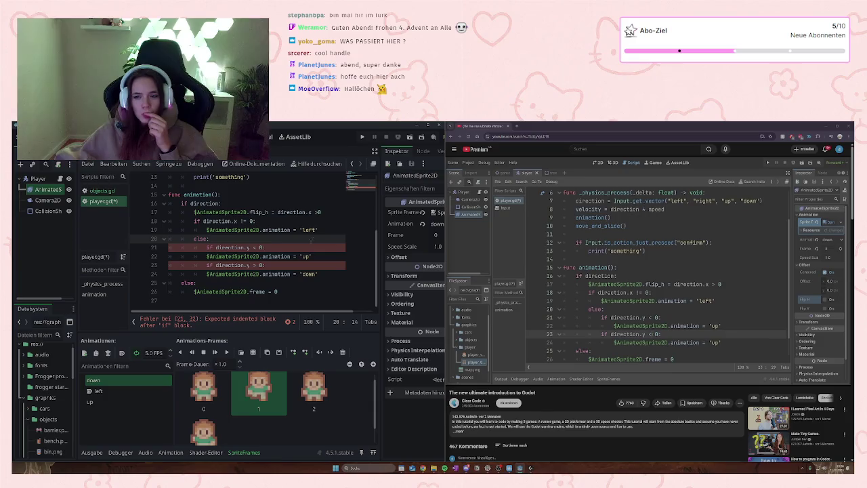
pyautogui.click(321, 212)
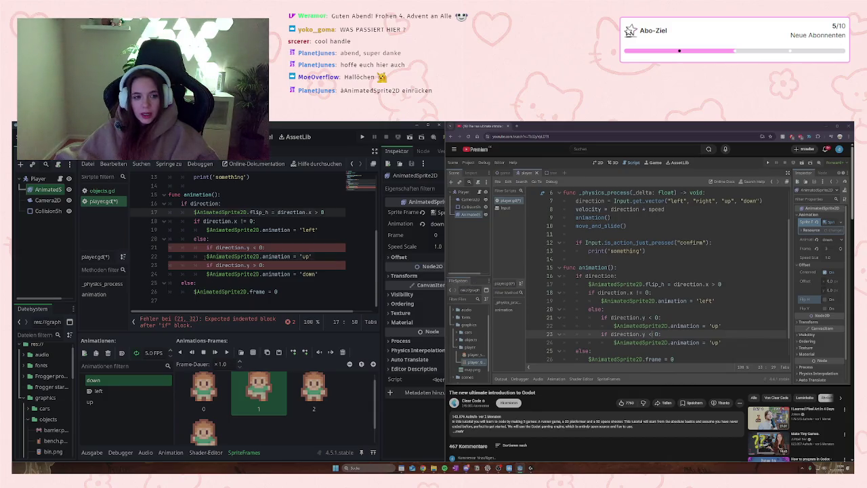
pyautogui.click(205, 256)
pyautogui.press('Tab')
pyautogui.press('Down')
pyautogui.press('Down')
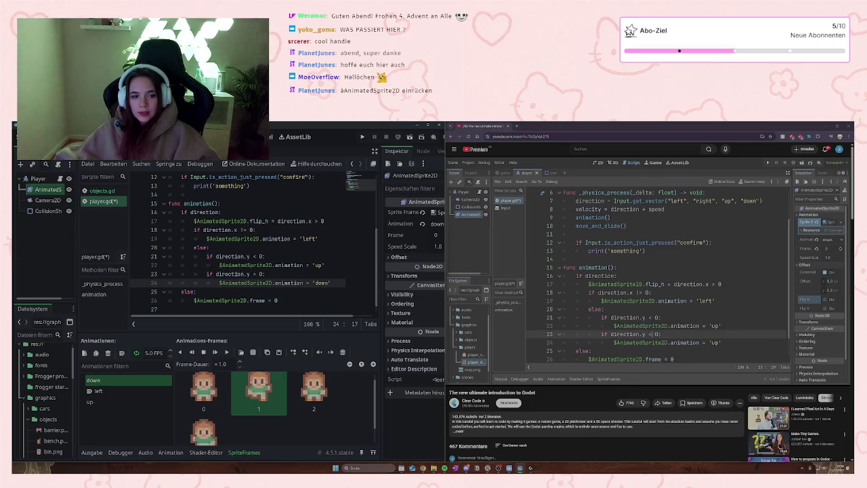
pyautogui.click(247, 265)
# Step: Save, then test-run the game walking the player right, left and up before stopping it
pyautogui.hotkey('ctrl', 's')
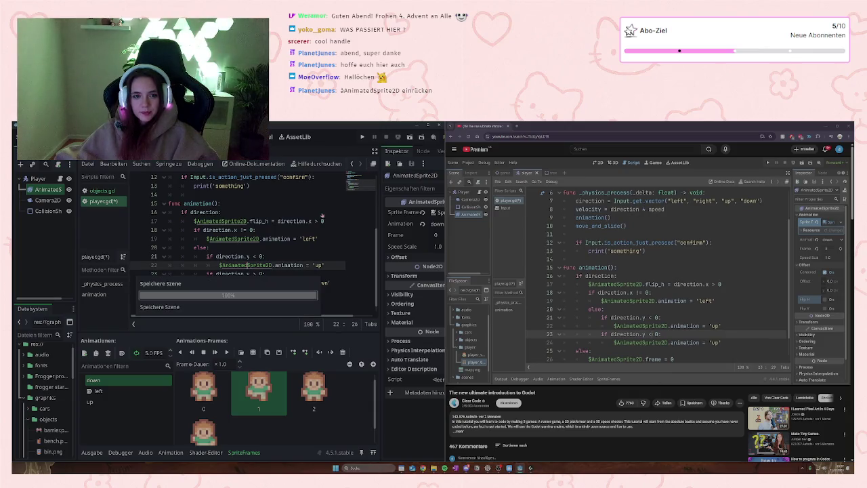
pyautogui.press('F5')
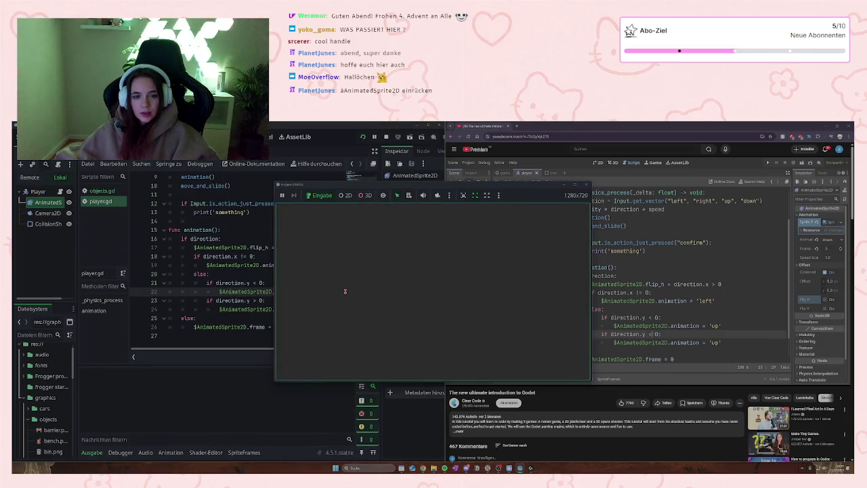
pyautogui.press('Right')
pyautogui.press('Left')
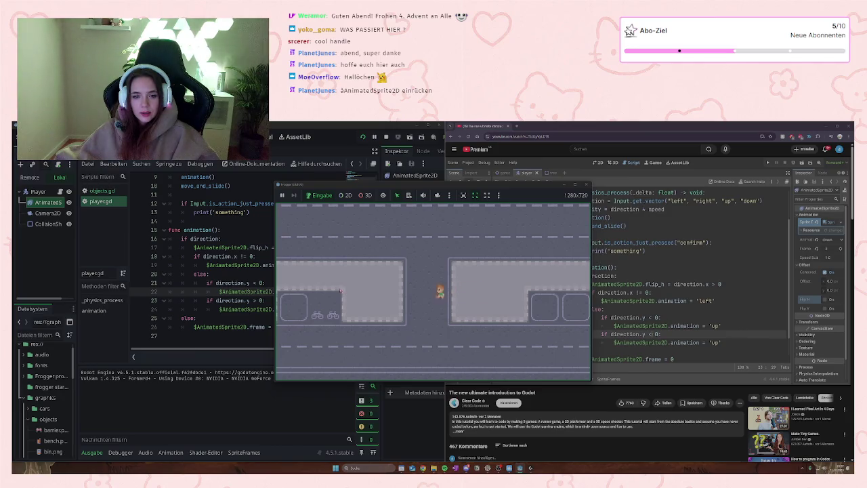
pyautogui.press('Right')
pyautogui.press('Left')
pyautogui.press('Up')
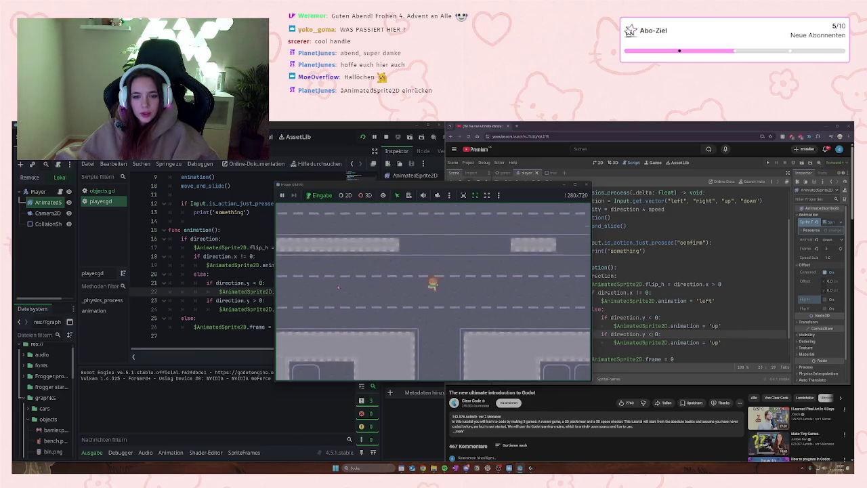
pyautogui.click(587, 184)
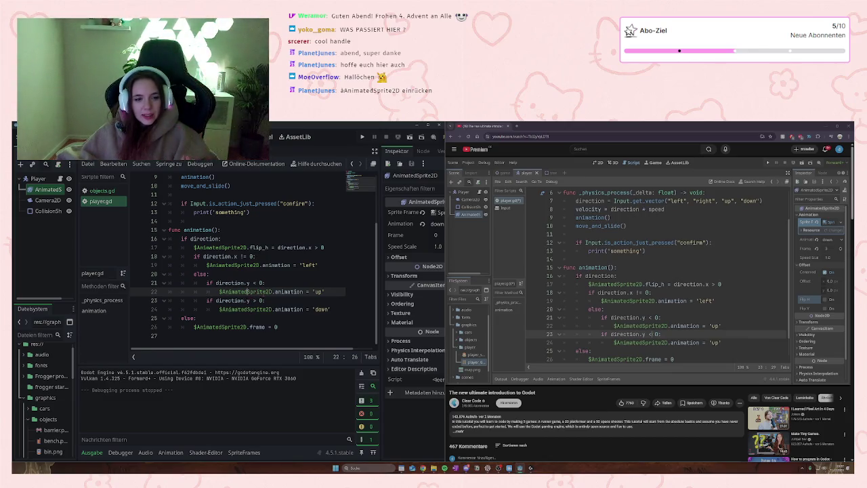
pyautogui.doubleClick(319, 291)
pyautogui.click(313, 291)
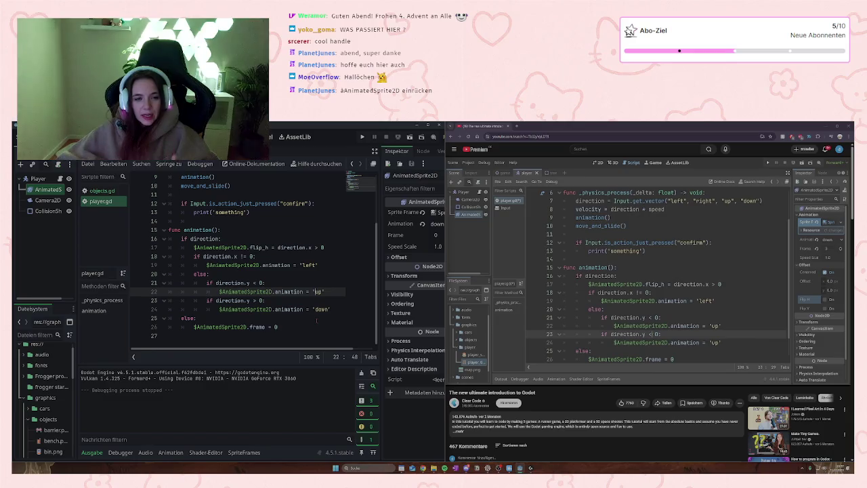
pyautogui.scroll(2, 317, 318)
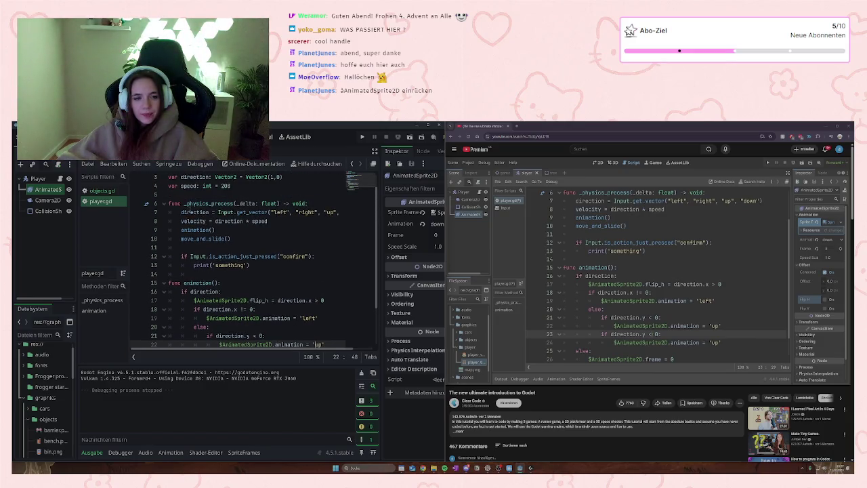
pyautogui.doubleClick(193, 212)
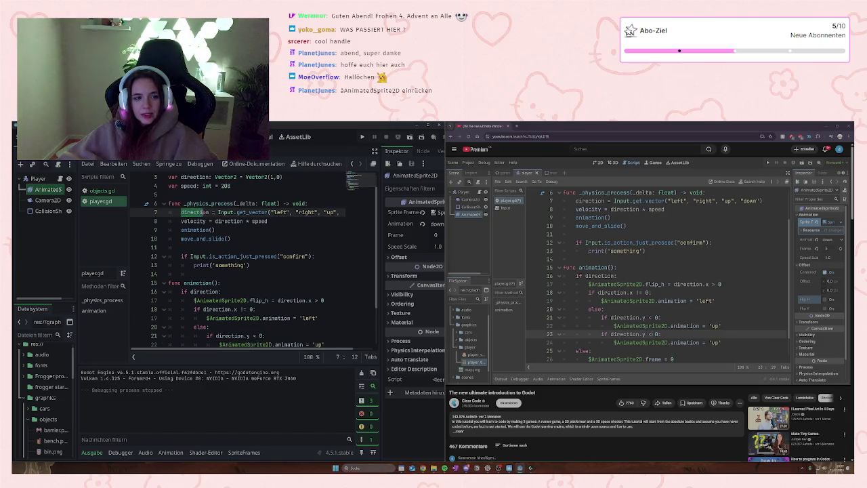
pyautogui.doubleClick(330, 212)
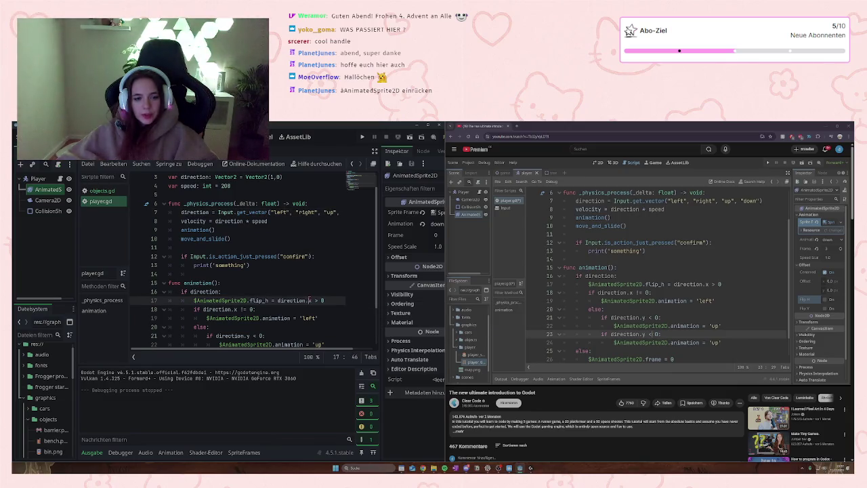
pyautogui.scroll(-2, 312, 291)
pyautogui.click(309, 247)
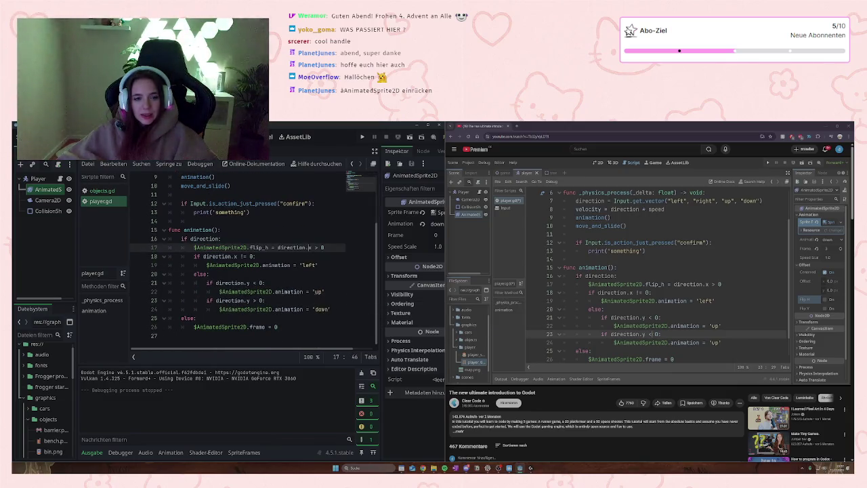
pyautogui.doubleClick(318, 291)
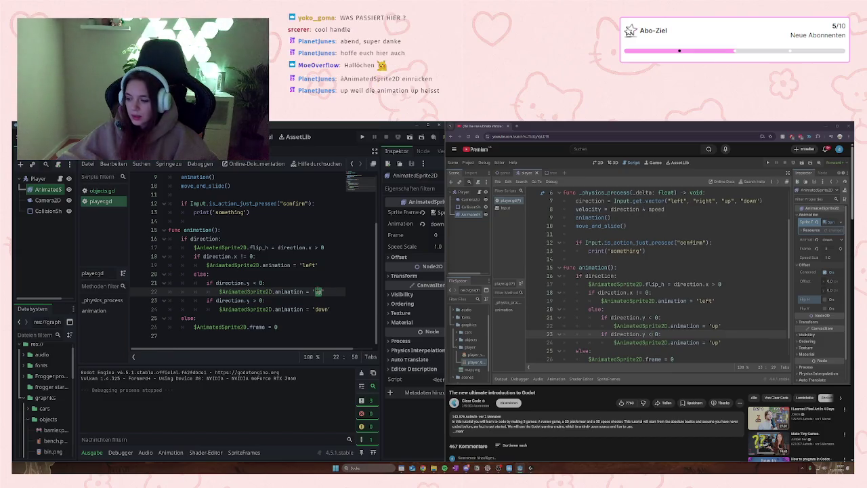
pyautogui.scroll(3, 315, 274)
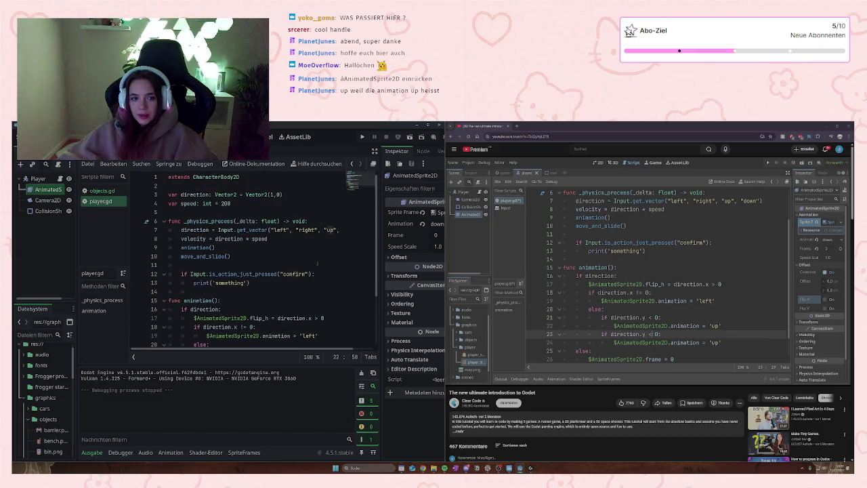
pyautogui.click(339, 230)
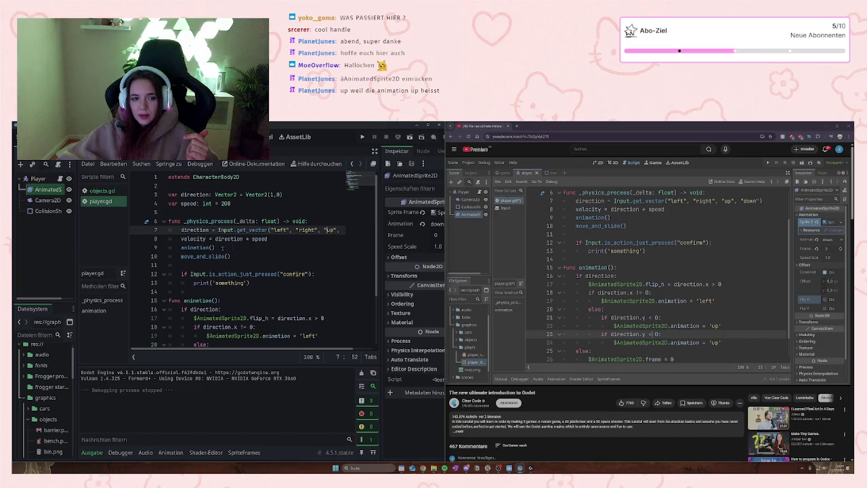
pyautogui.scroll(-2, 198, 238)
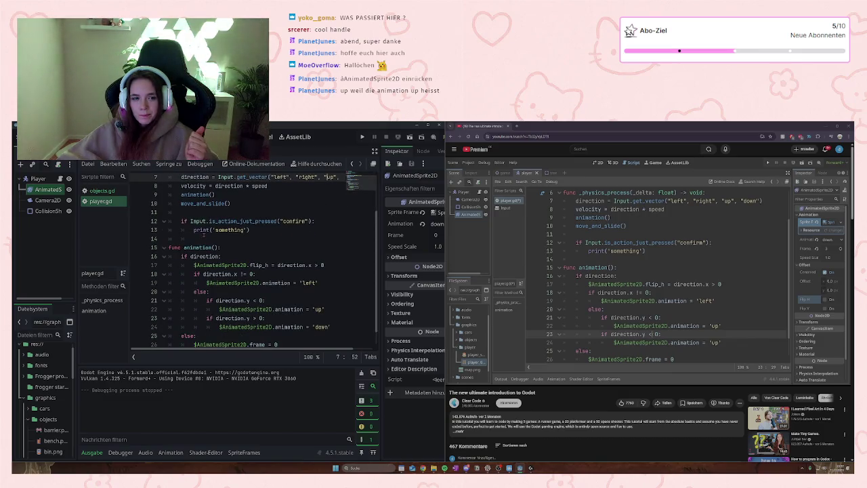
pyautogui.scroll(-1, 205, 235)
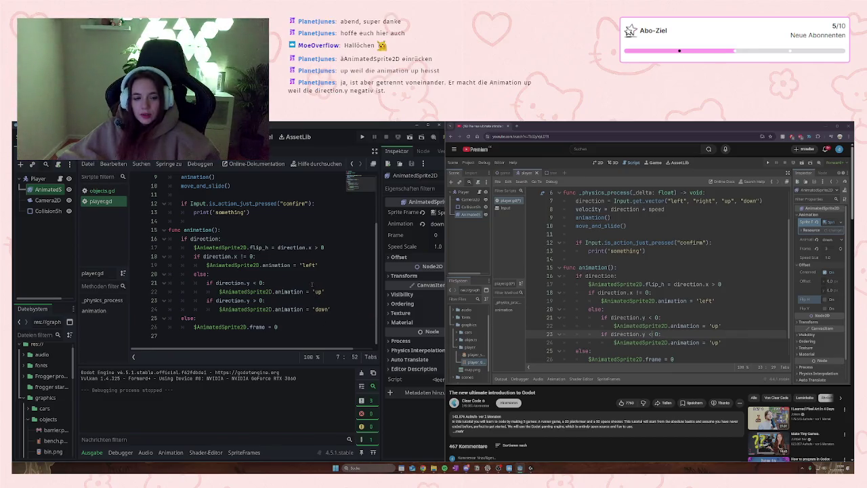
pyautogui.doubleClick(243, 283)
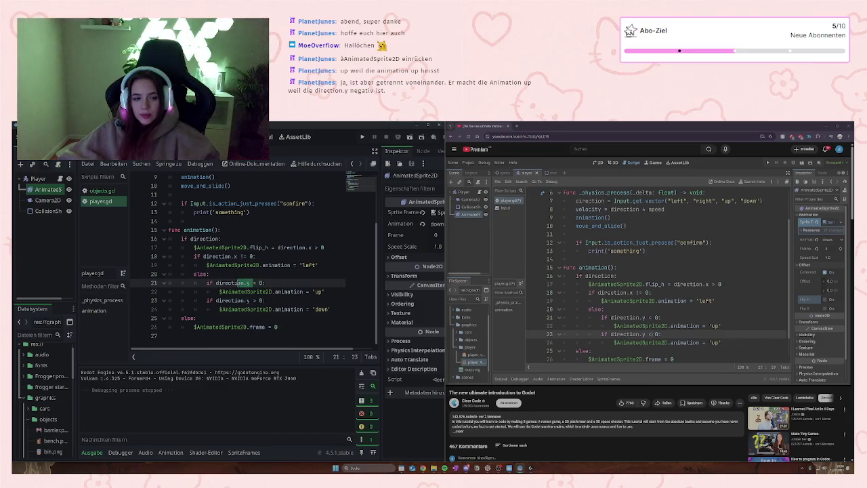
pyautogui.click(237, 274)
pyautogui.scroll(3, 235, 278)
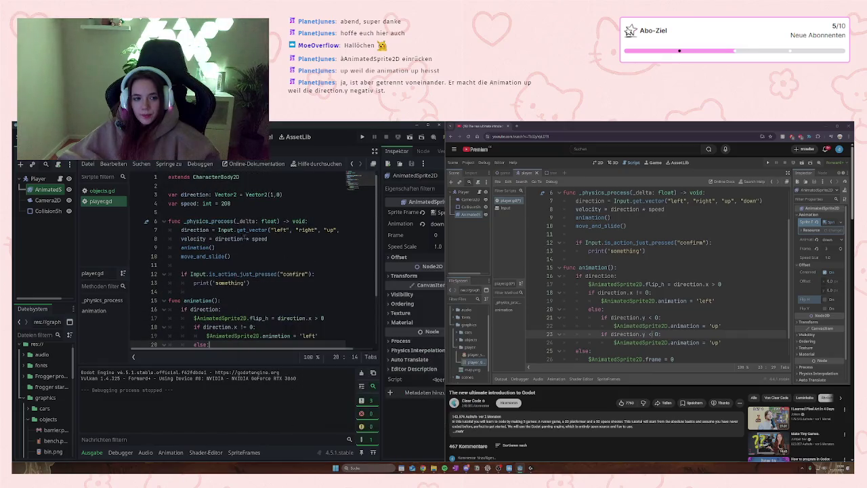
pyautogui.doubleClick(279, 230)
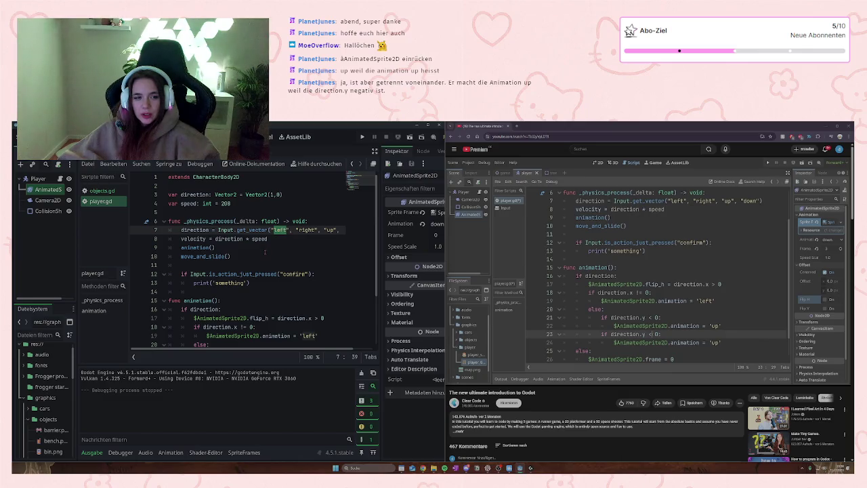
pyautogui.scroll(-2, 265, 252)
pyautogui.click(221, 256)
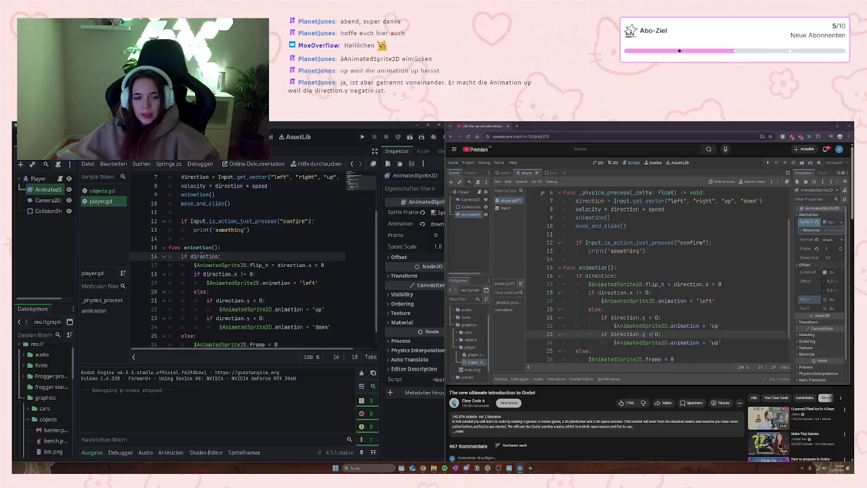
pyautogui.scroll(2, 235, 256)
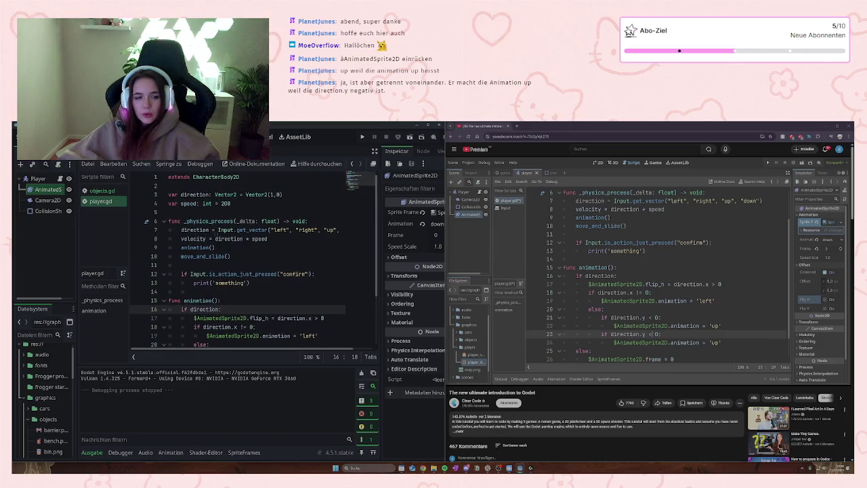
pyautogui.click(295, 229)
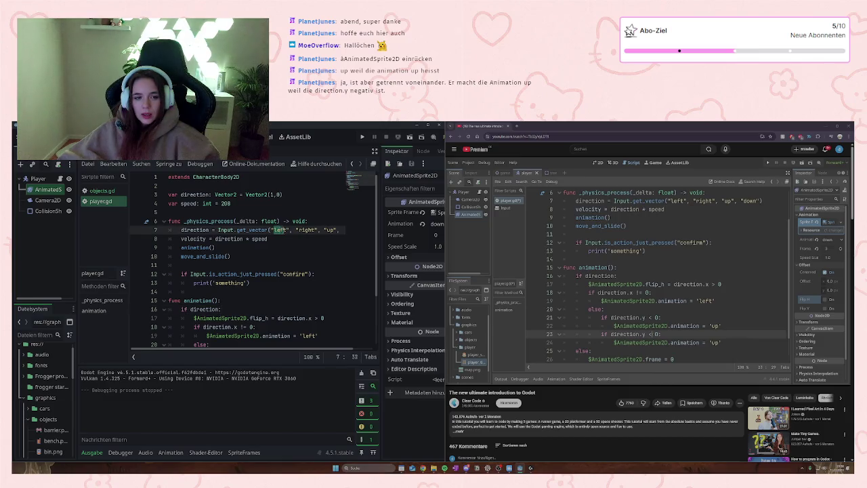
pyautogui.scroll(-3, 277, 238)
pyautogui.scroll(3, 270, 252)
pyautogui.scroll(-3, 265, 252)
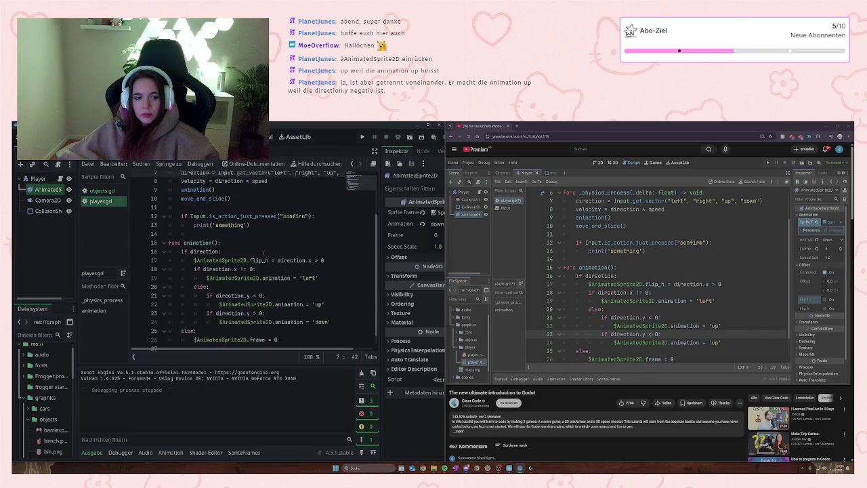
pyautogui.scroll(3, 263, 253)
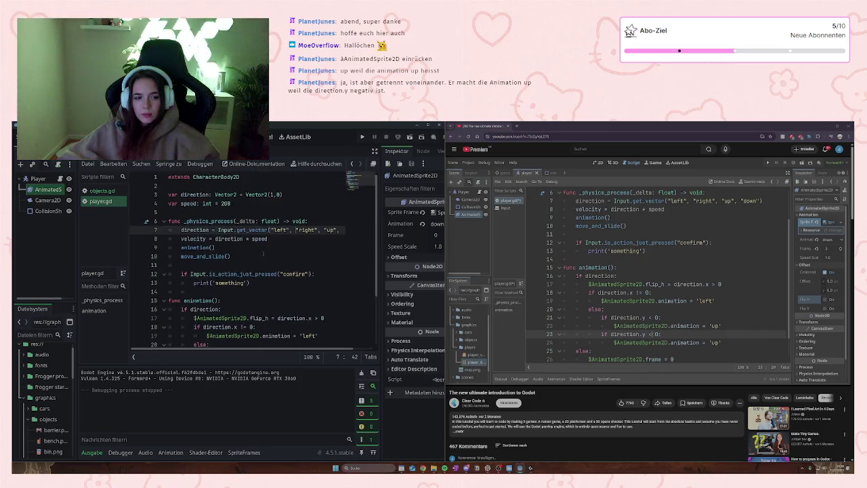
pyautogui.moveTo(218, 229); pyautogui.dragTo(290, 230)
pyautogui.click(295, 230)
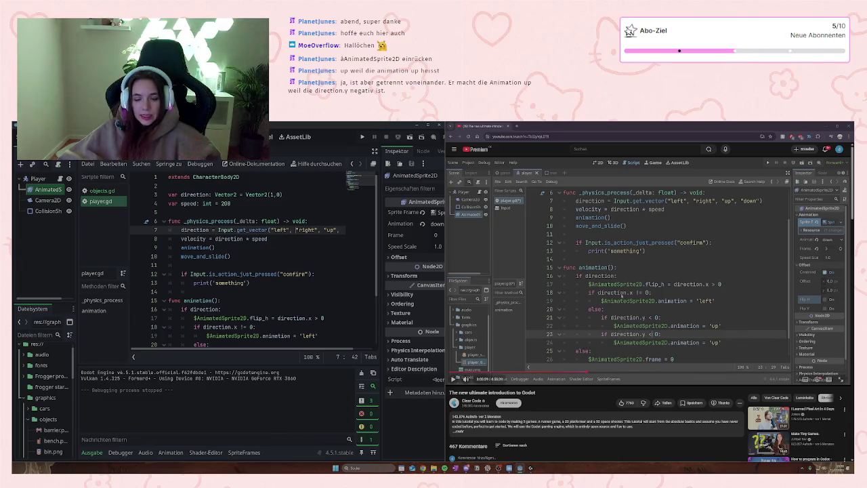
pyautogui.click(686, 279)
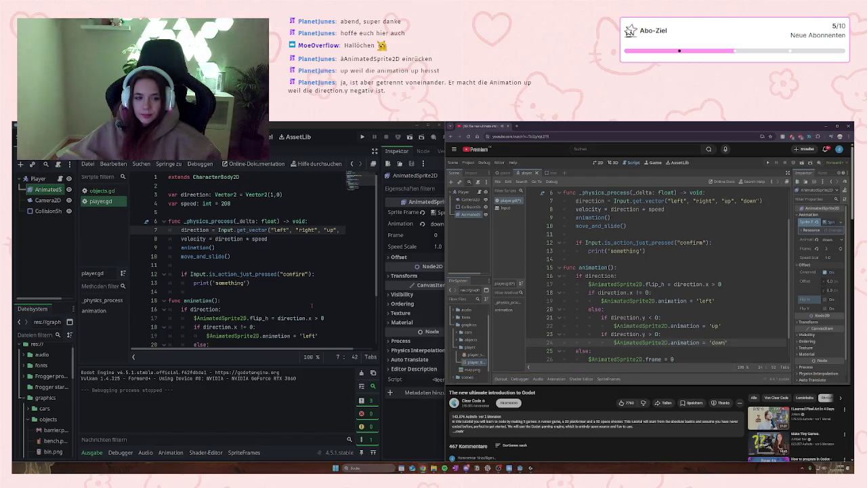
pyautogui.scroll(-3, 333, 294)
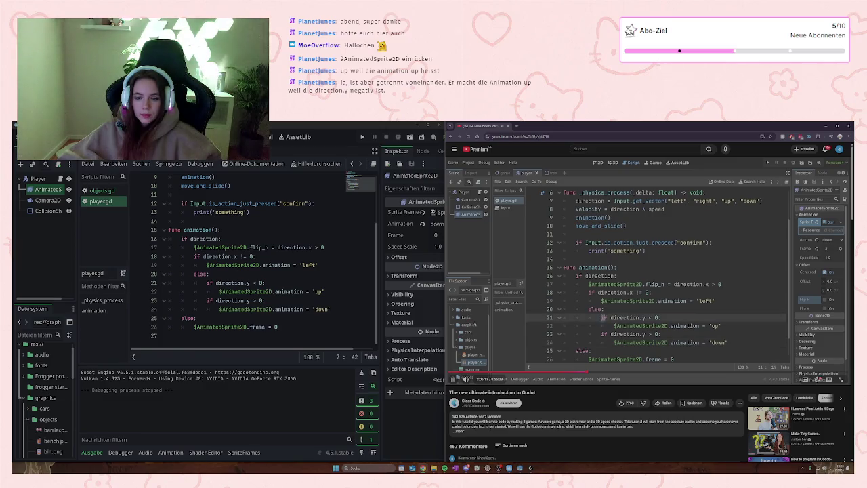
pyautogui.click(255, 300)
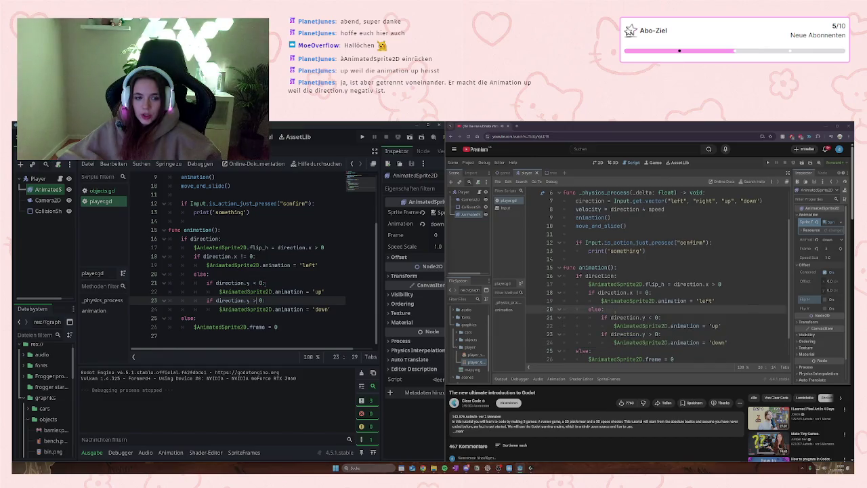
pyautogui.click(263, 283)
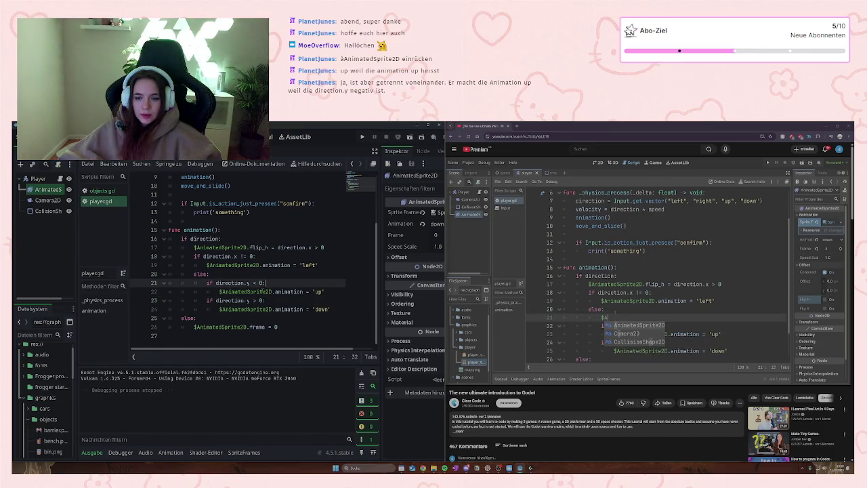
pyautogui.click(222, 275)
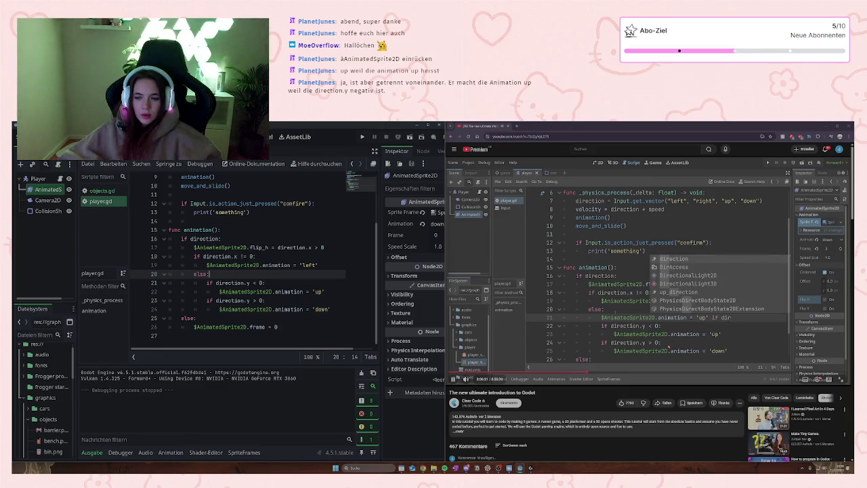
pyautogui.click(623, 317)
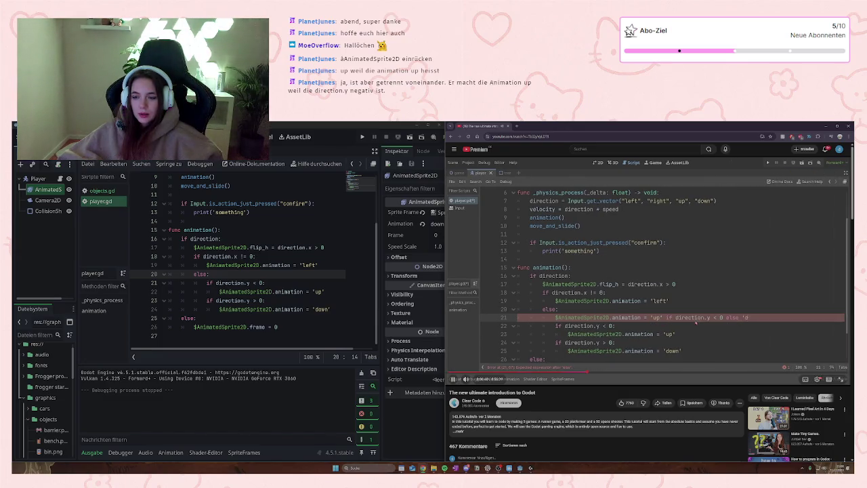
# Step: Pause the tutorial and examine the 'left' action in line 7's get_vector call and its tooltip
pyautogui.click(693, 331)
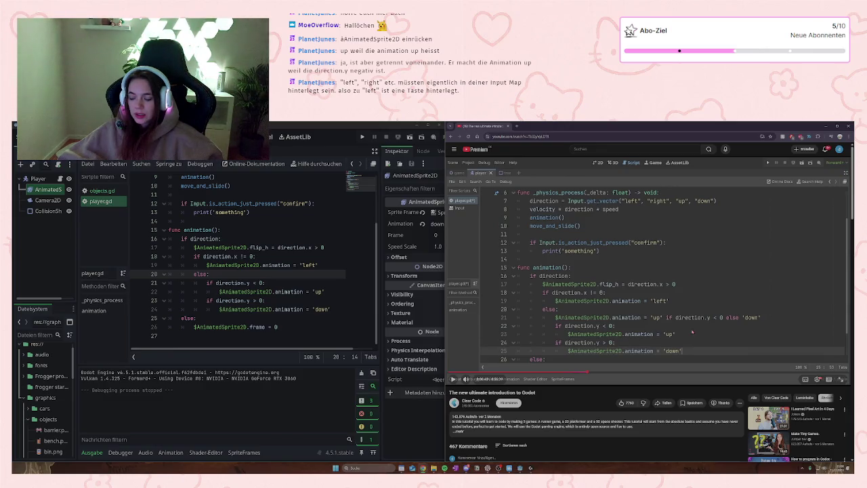
pyautogui.scroll(2, 279, 271)
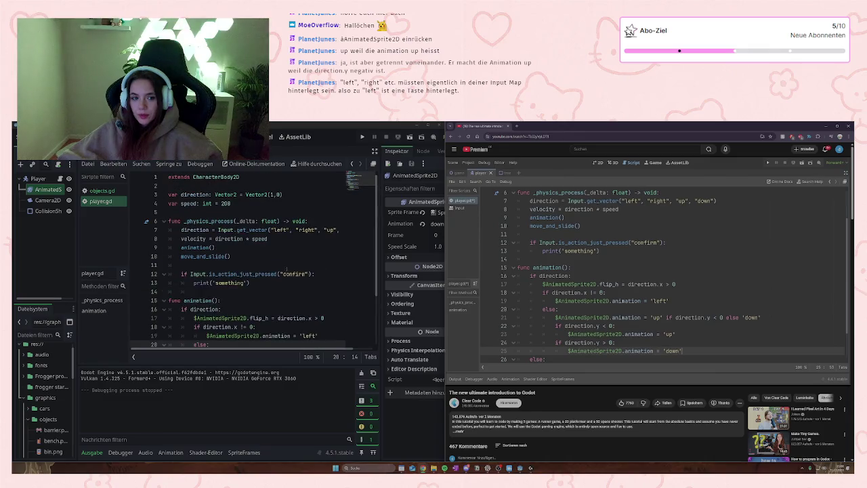
pyautogui.doubleClick(280, 230)
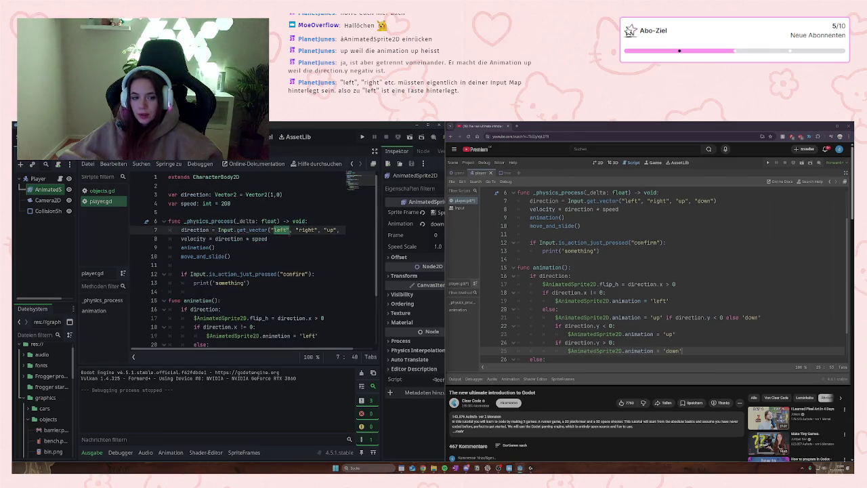
pyautogui.click(274, 231)
pyautogui.doubleClick(280, 230)
pyautogui.click(282, 230)
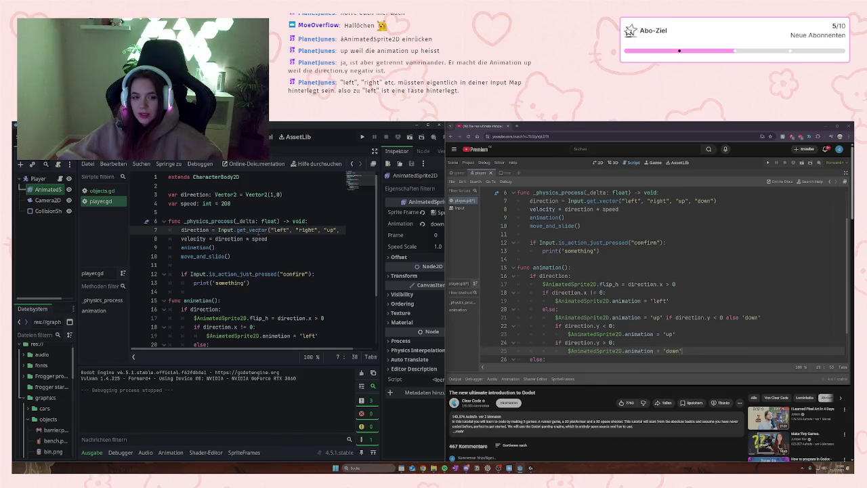
pyautogui.moveTo(252, 230)
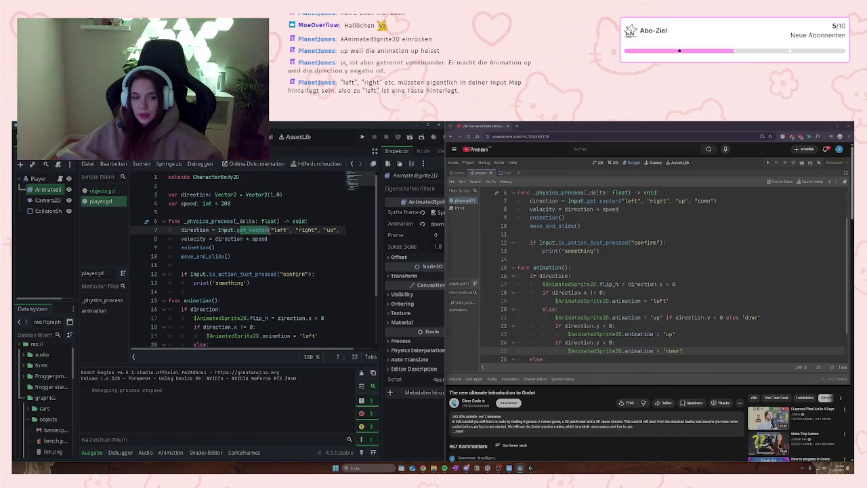
pyautogui.click(268, 230)
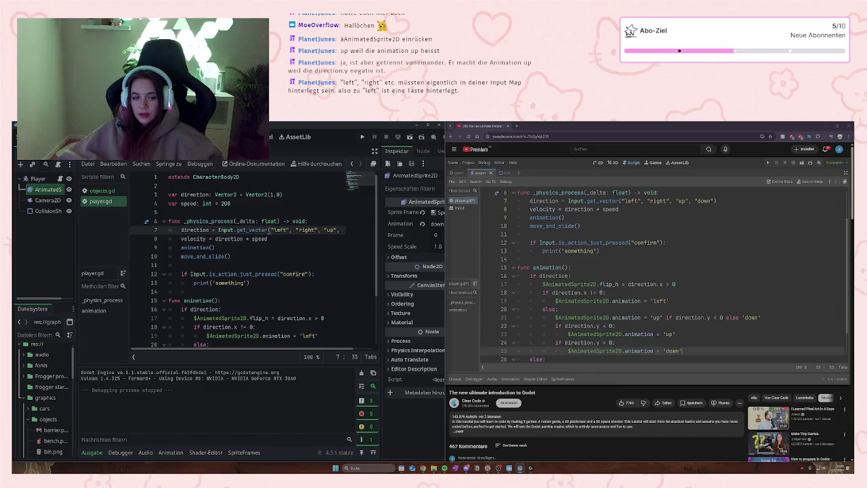
pyautogui.scroll(-3, 268, 231)
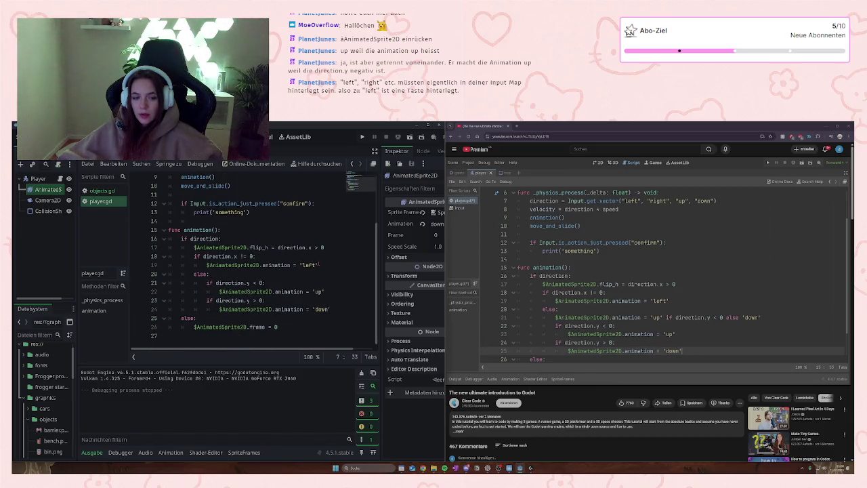
pyautogui.scroll(3, 195, 264)
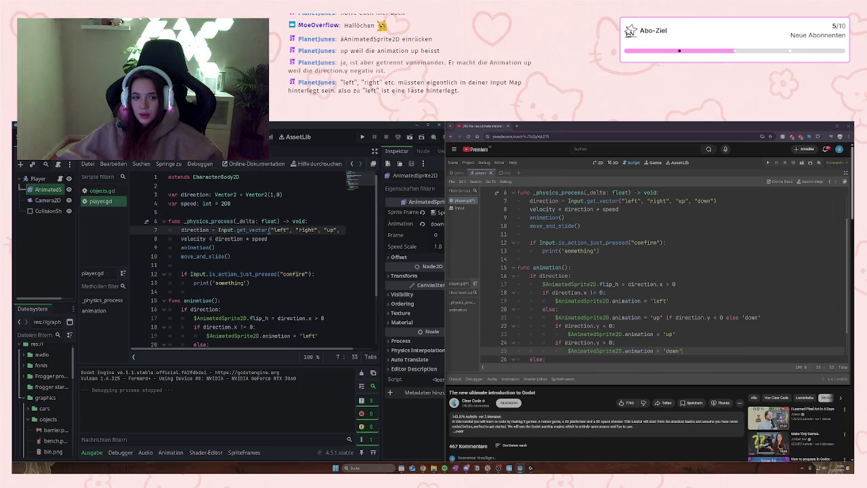
# Step: Check direction and Input on line 7, then insert a blank indented line after else: on line 20
pyautogui.click(273, 229)
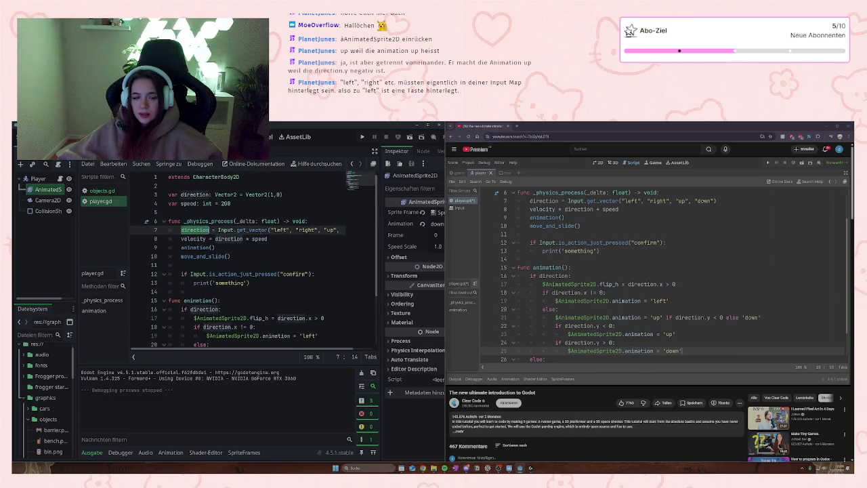
pyautogui.doubleClick(277, 229)
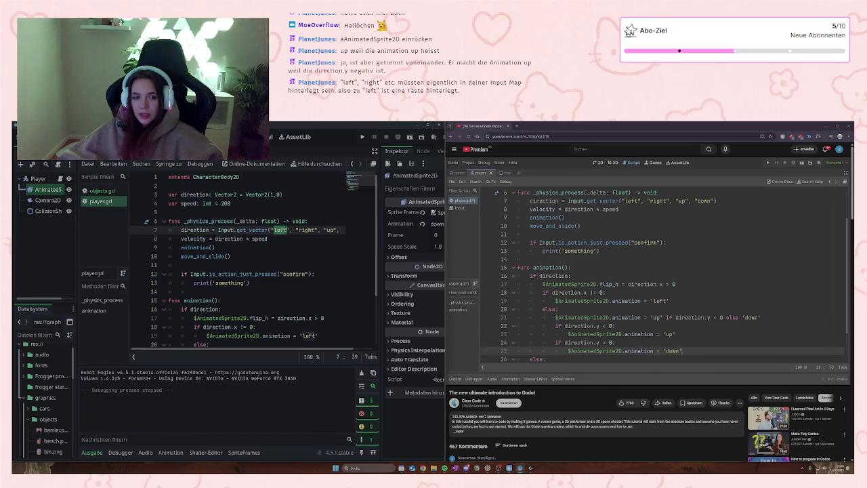
pyautogui.click(231, 230)
pyautogui.doubleClick(195, 229)
pyautogui.hotkey('shift', 'Left')
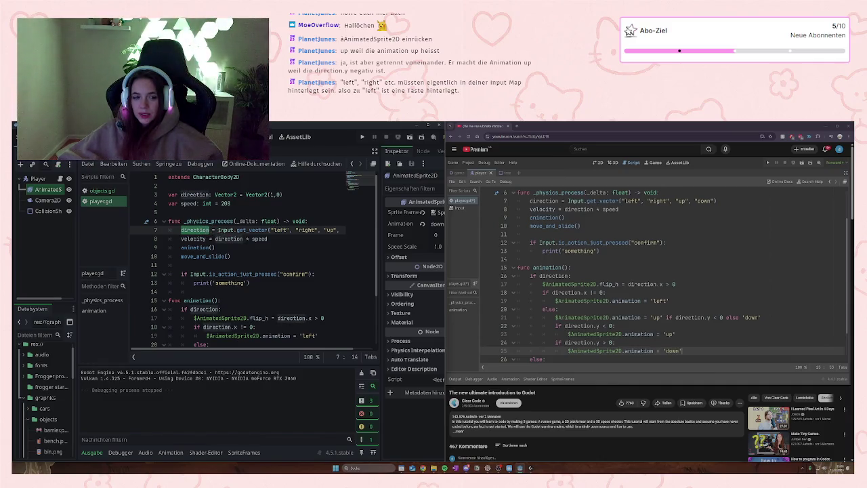
pyautogui.doubleClick(224, 230)
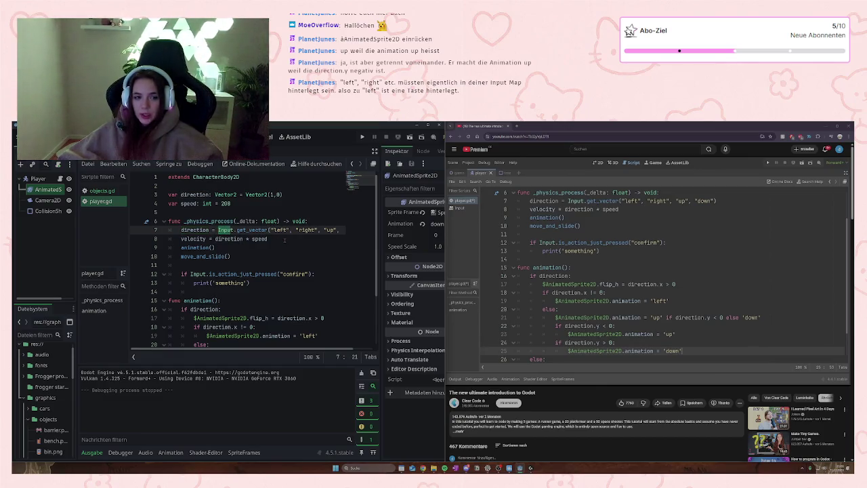
pyautogui.scroll(-3, 284, 240)
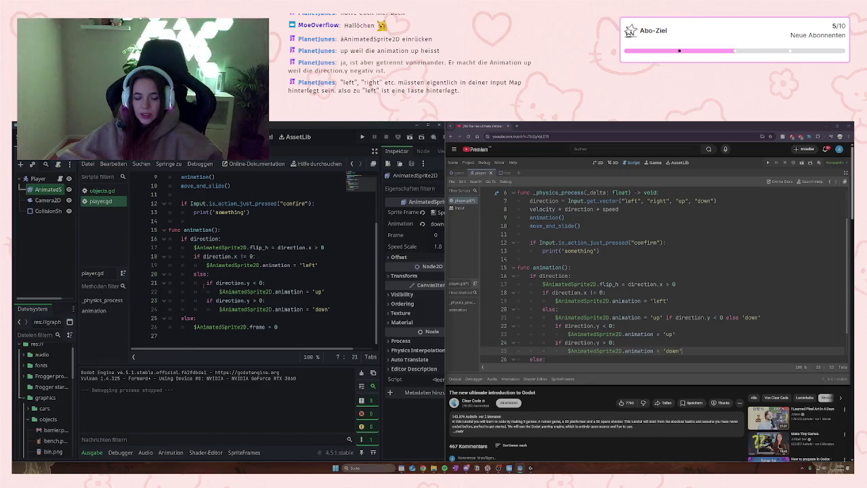
pyautogui.doubleClick(218, 256)
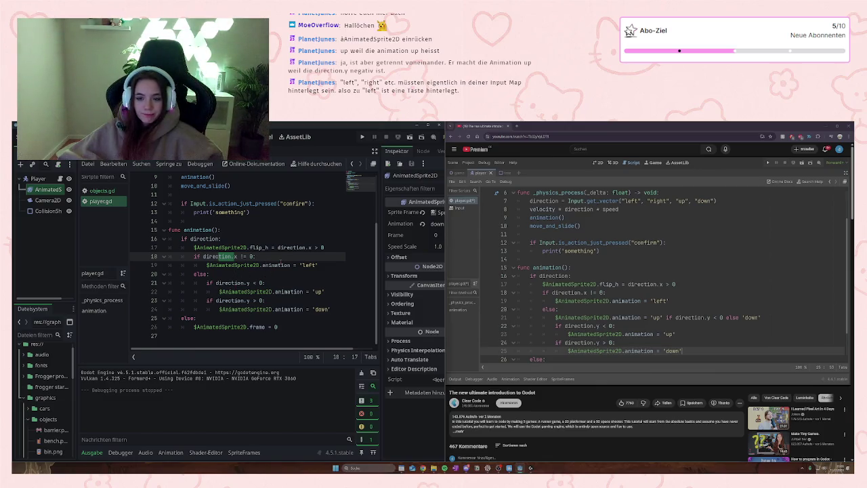
pyautogui.click(295, 273)
pyautogui.press('Return')
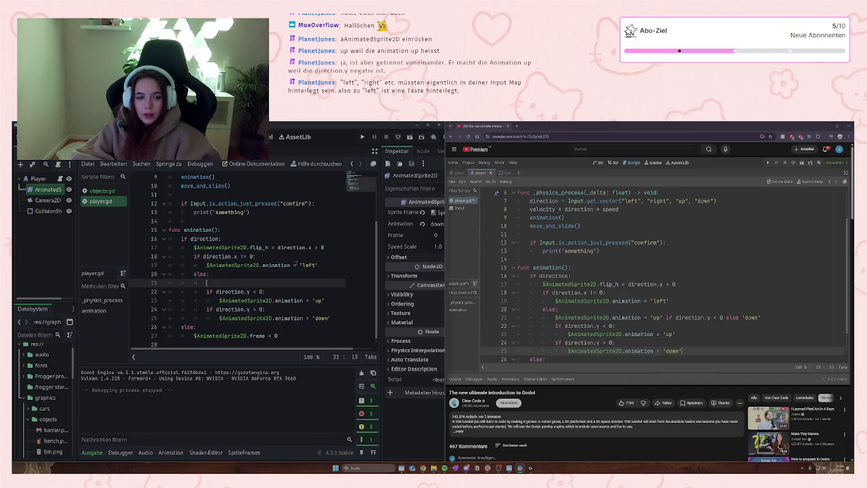
# Step: Write $AnimatedSprite2D.animation = 'up' if direction.y < 0 else 'down' on the new line under else:
pyautogui.write('$AnimatedSprite2D')
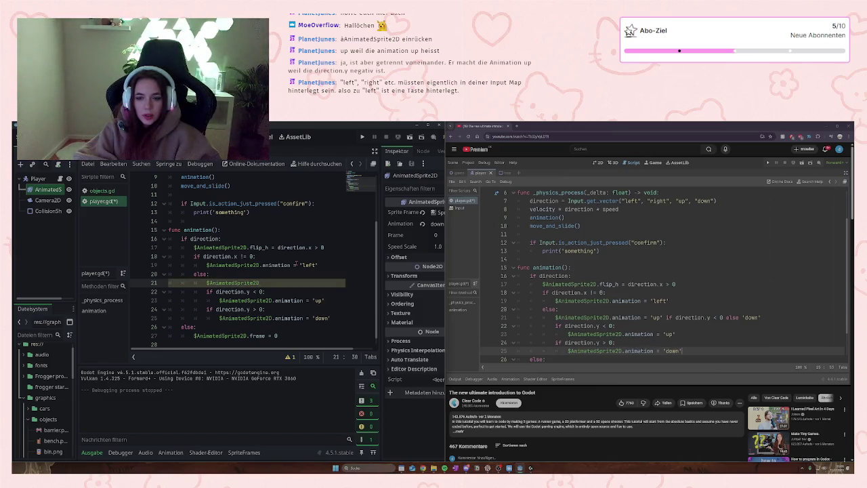
pyautogui.write('.ano')
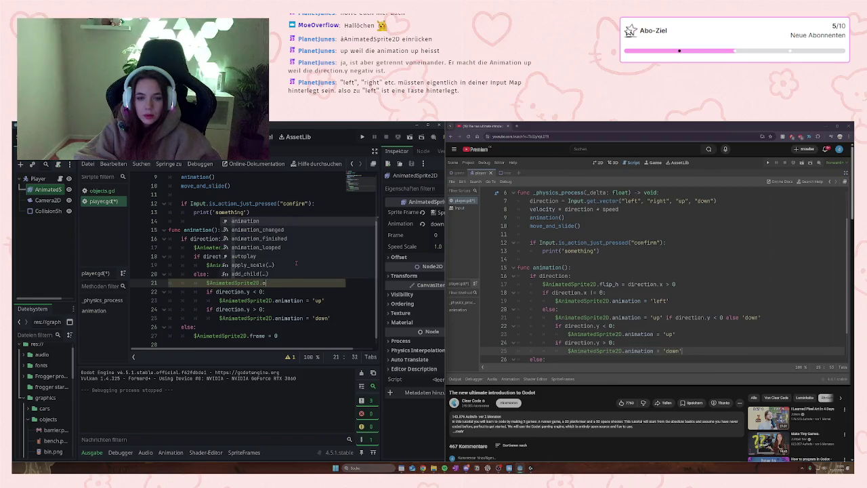
pyautogui.press('BackSpace')
pyautogui.write('ima')
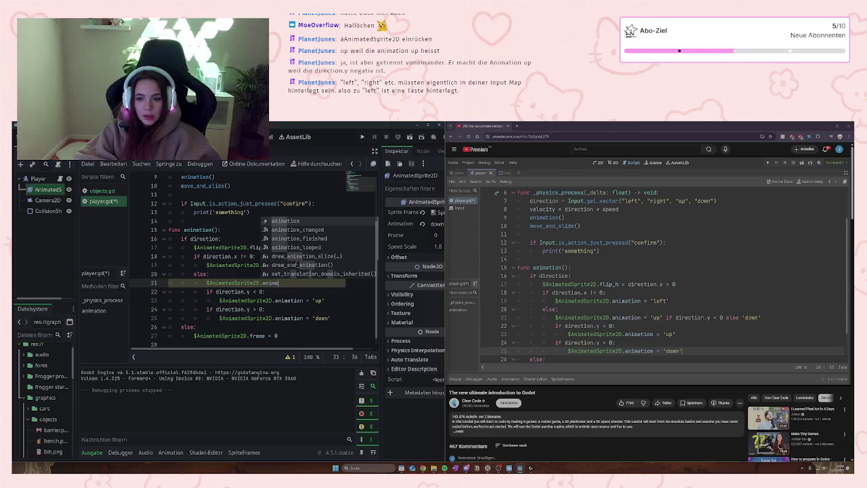
pyautogui.write('tion')
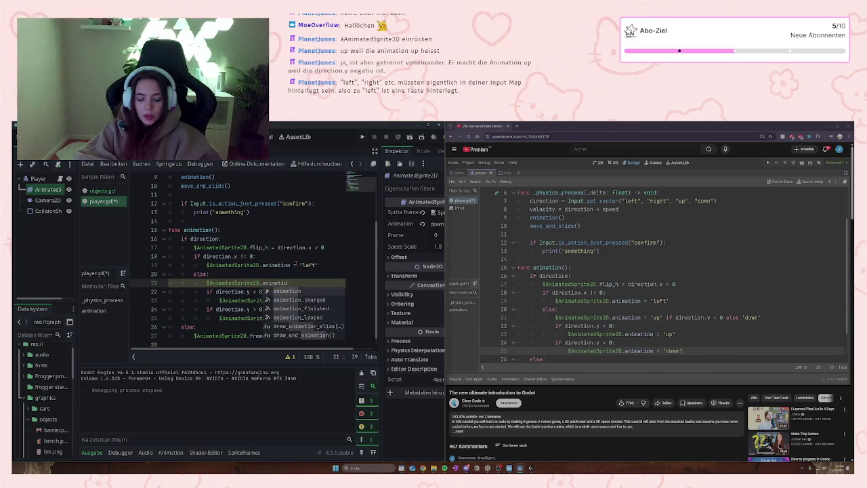
pyautogui.write(' =')
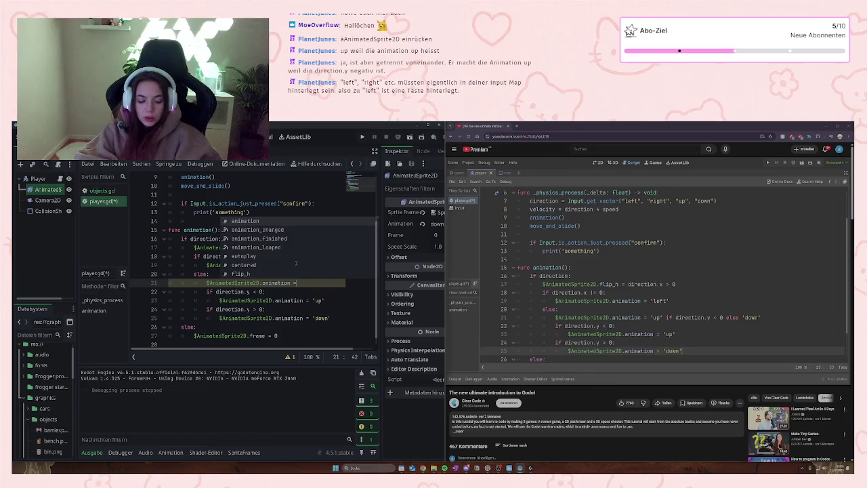
pyautogui.write(" 'up")
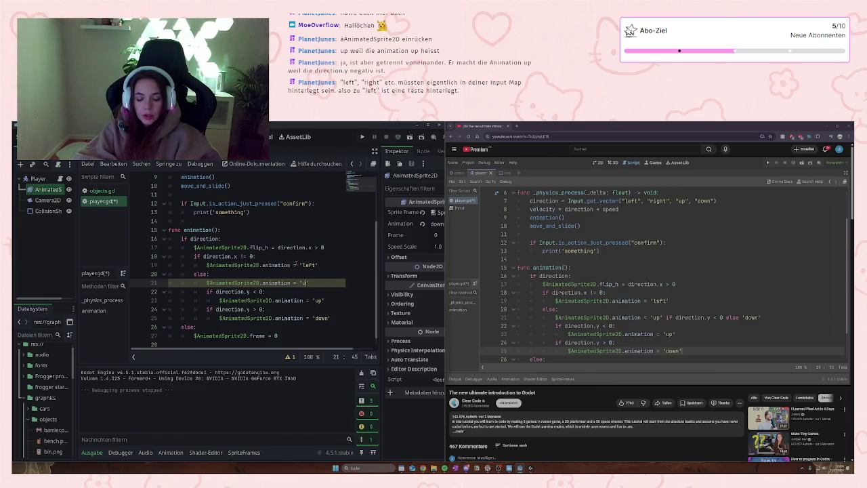
pyautogui.press('BackSpace')
pyautogui.write('p')
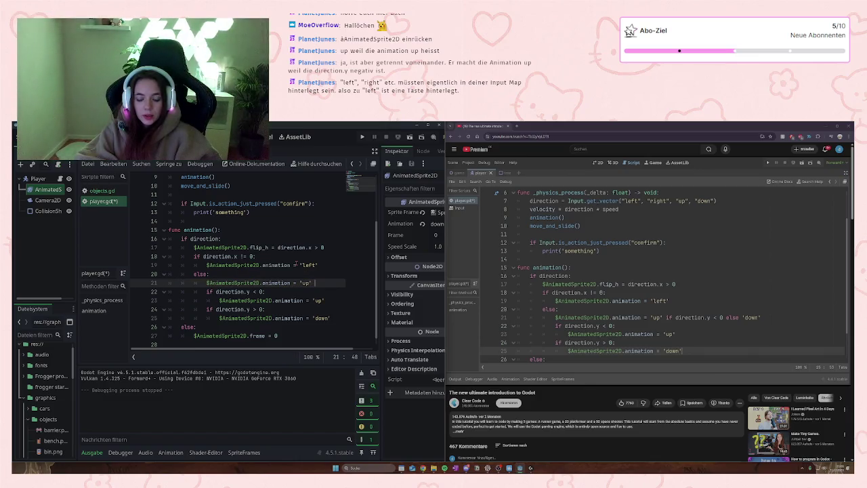
pyautogui.write('if')
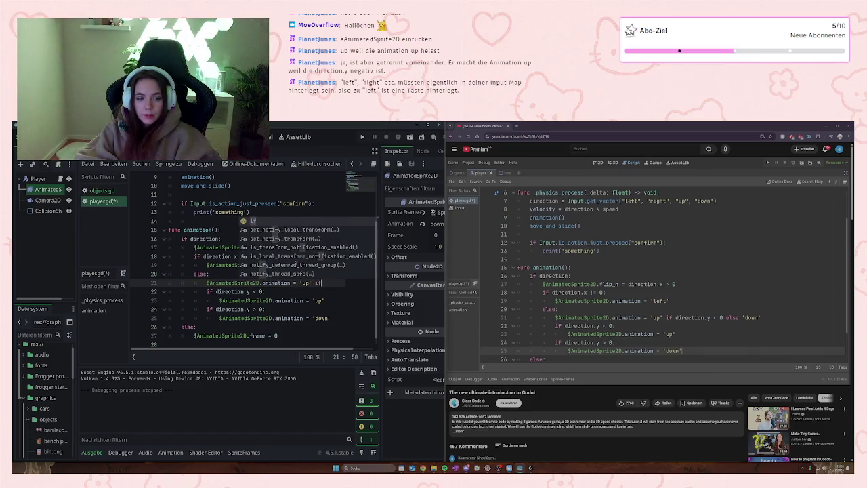
pyautogui.write(' dir')
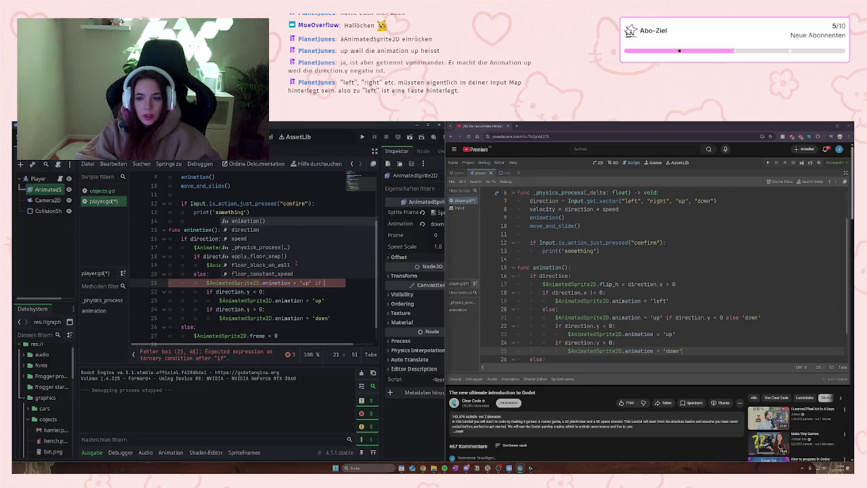
pyautogui.write('ection')
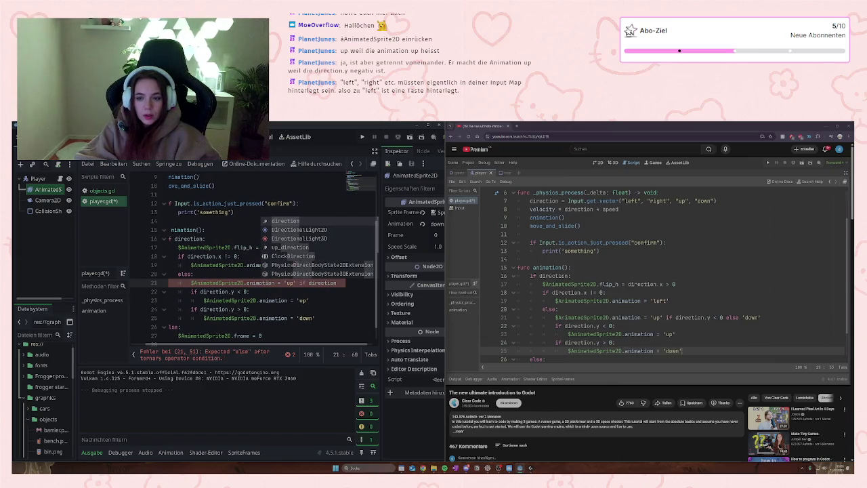
pyautogui.write('.y')
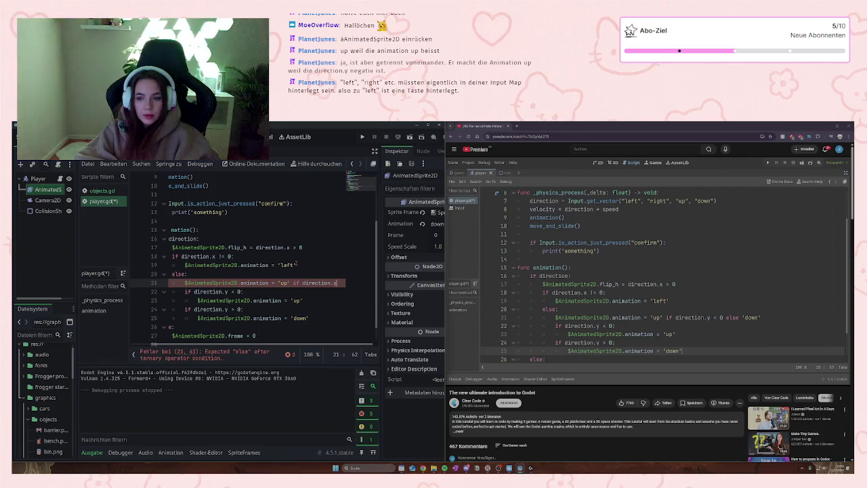
pyautogui.write(' <')
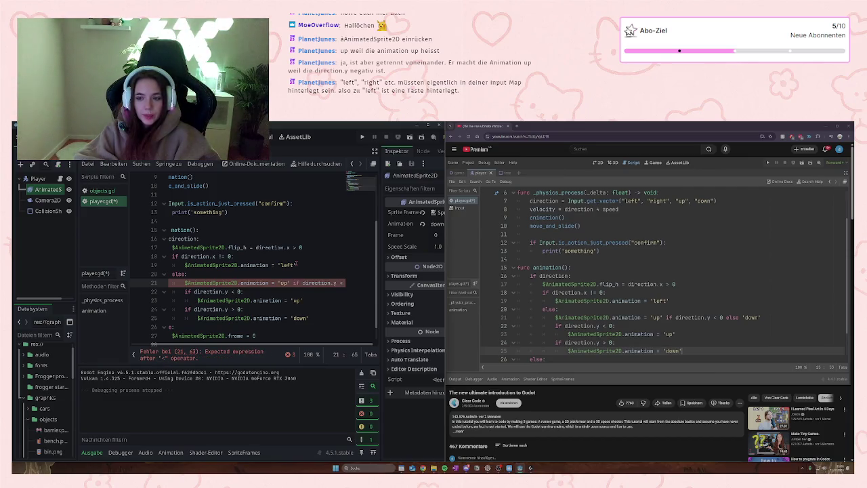
pyautogui.write(' 0 els')
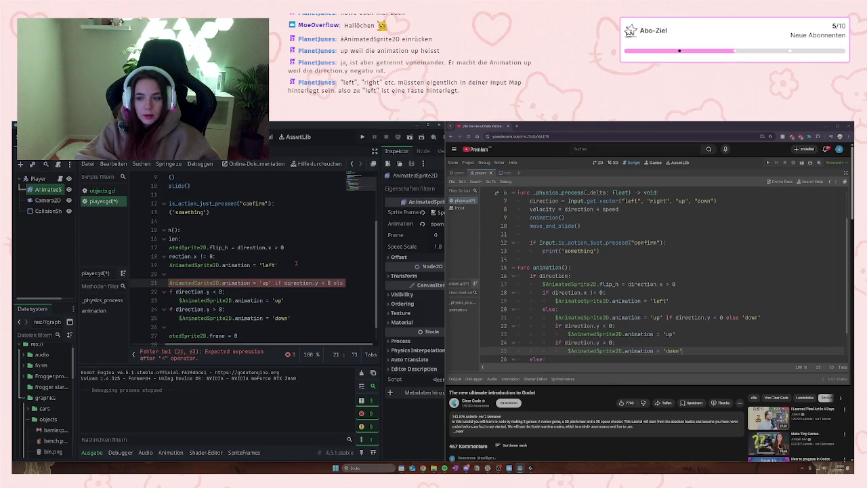
pyautogui.write("e 'down")
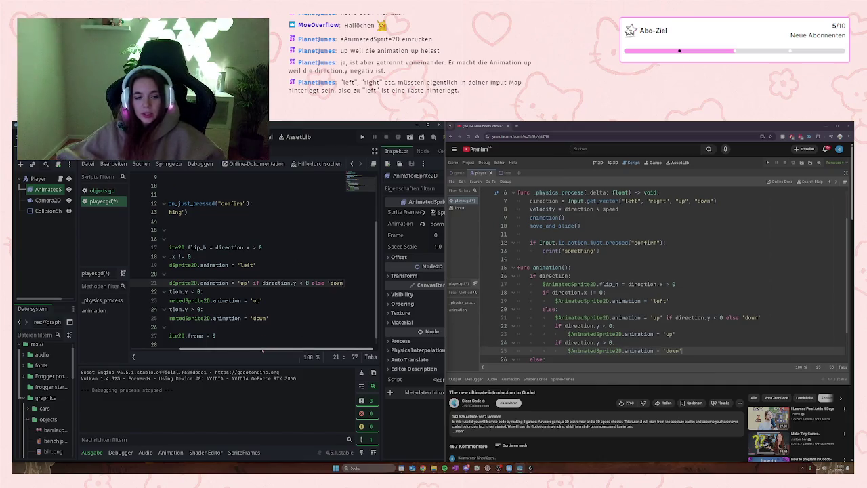
pyautogui.write("'")
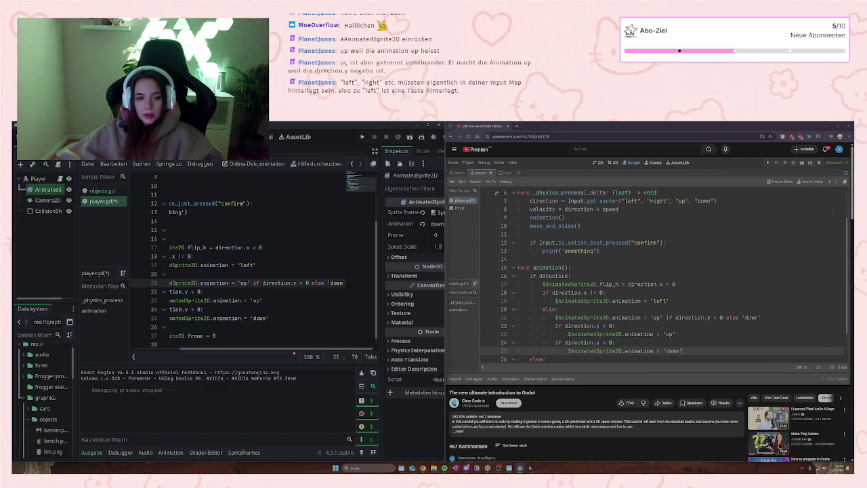
pyautogui.write("'")
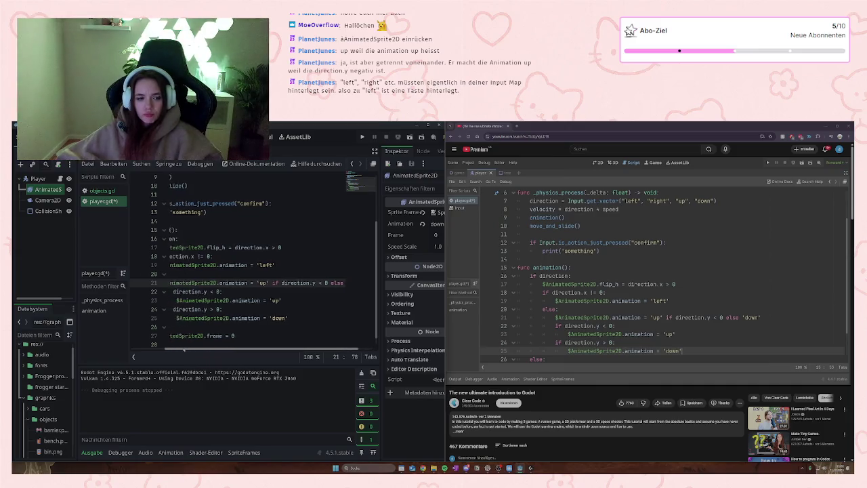
pyautogui.write("'down")
# Step: Clean up the stray and doubled quotes on line 21 so it ends with else 'down'
pyautogui.doubleClick(356, 283)
pyautogui.click(306, 283)
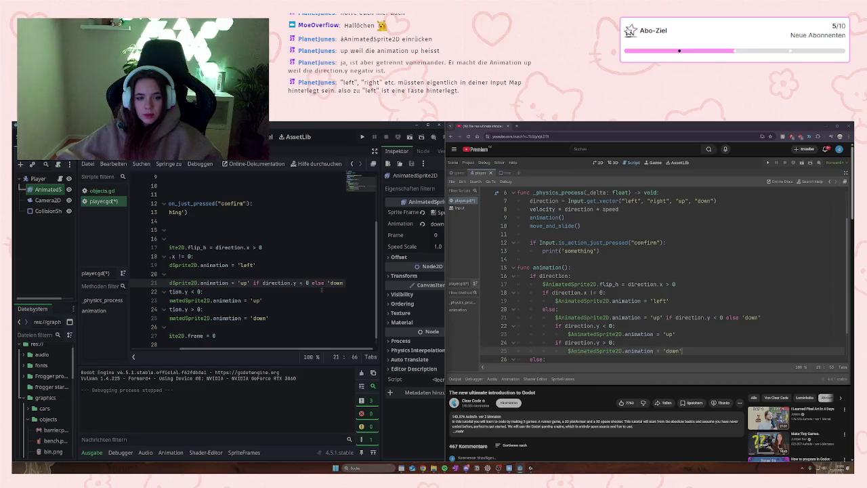
pyautogui.press('End')
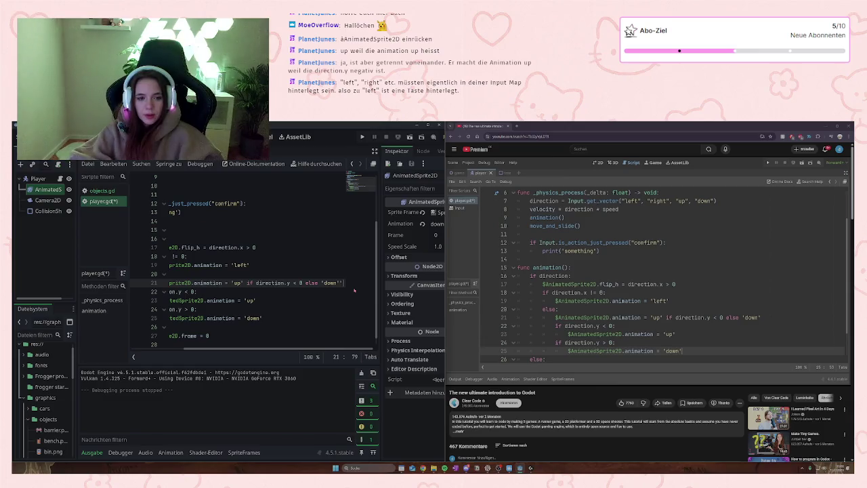
pyautogui.write("'")
pyautogui.press('BackSpace')
pyautogui.press('BackSpace')
pyautogui.press('BackSpace')
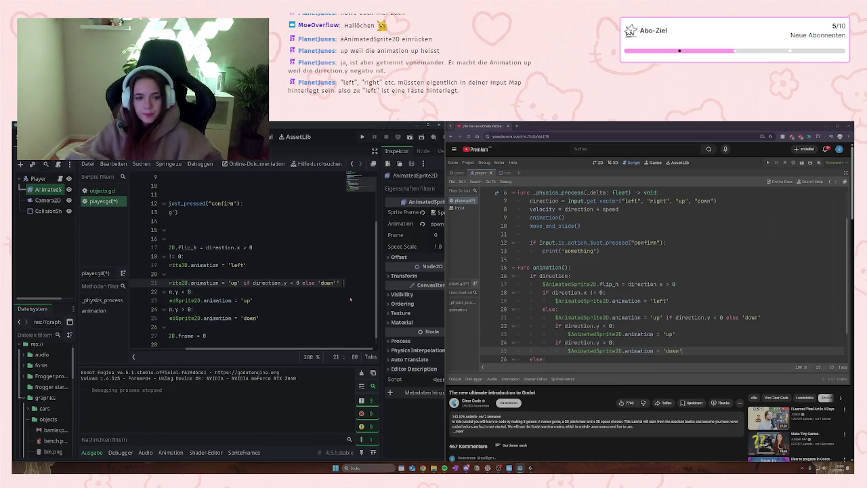
pyautogui.write("'")
pyautogui.press('BackSpace')
pyautogui.press('BackSpace')
pyautogui.press('BackSpace')
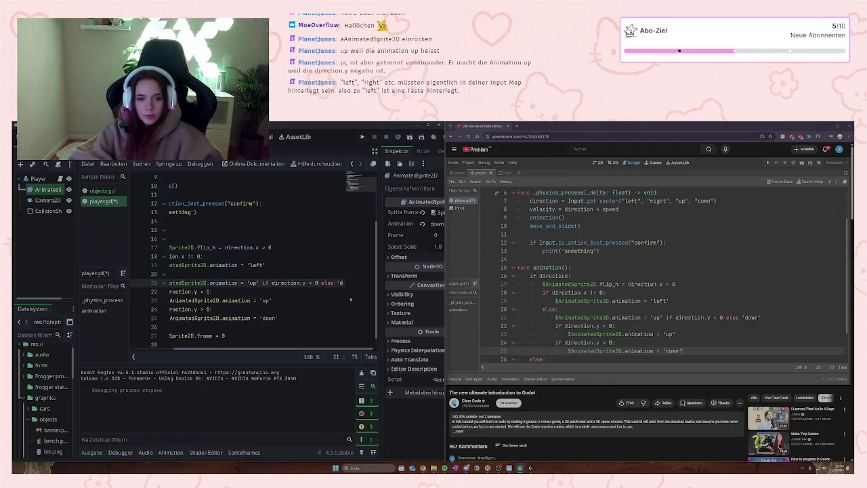
pyautogui.write("'")
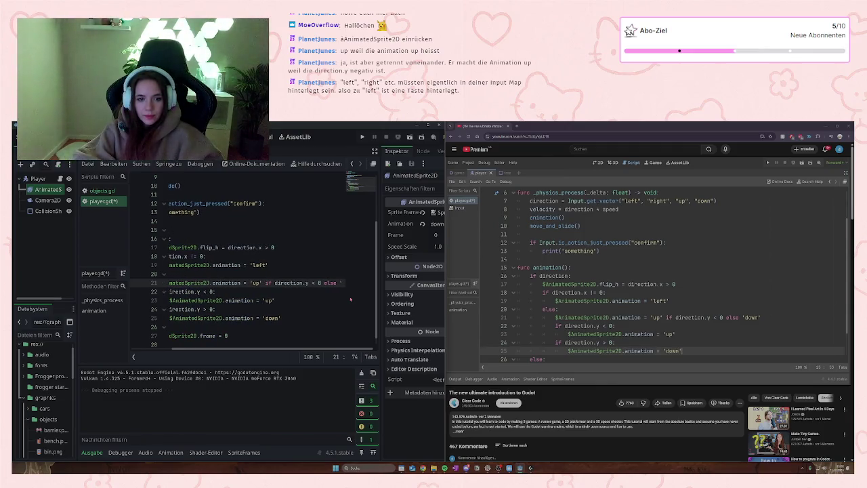
pyautogui.write("'down")
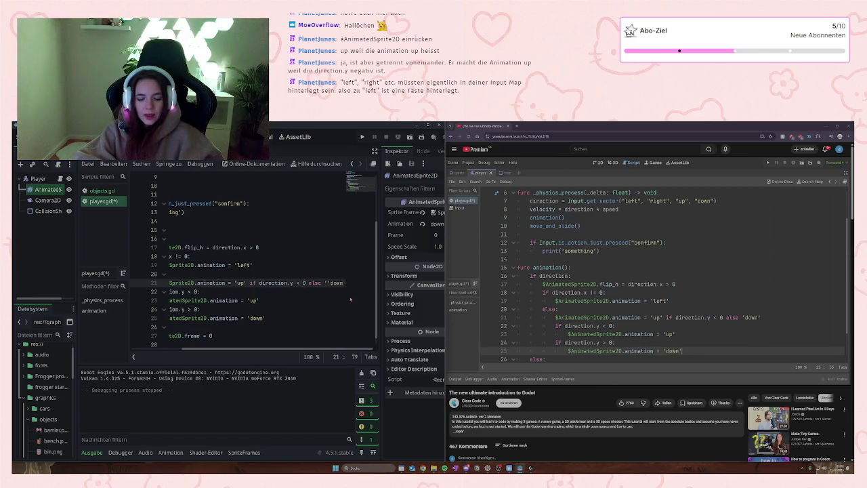
pyautogui.press('Left')
pyautogui.press('Left')
pyautogui.press('Left')
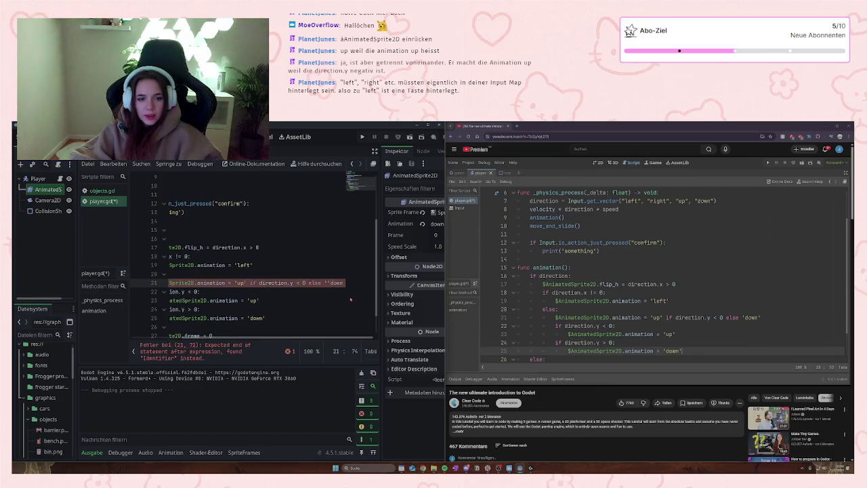
pyautogui.press('BackSpace')
pyautogui.press('Right')
pyautogui.press('Right')
pyautogui.press('Right')
pyautogui.write("'")
pyautogui.click(288, 311)
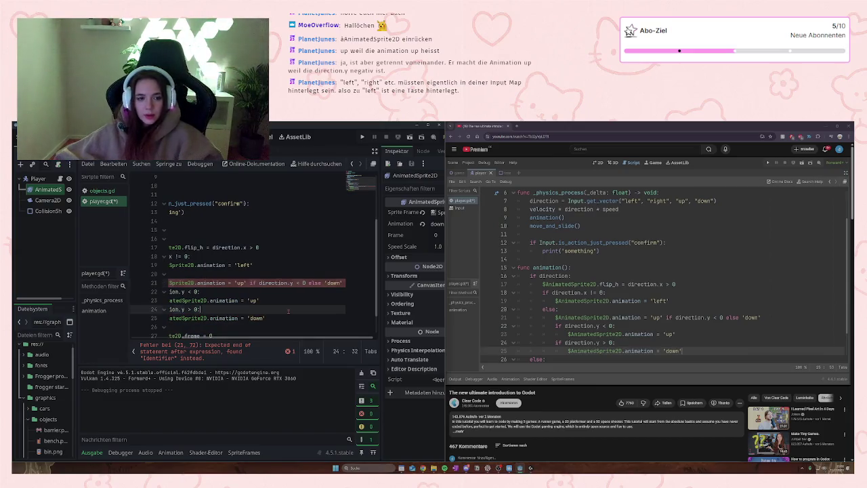
# Step: Delete the old nested up/down if-branches on lines 22–25
pyautogui.hscroll(-3, 285, 331)
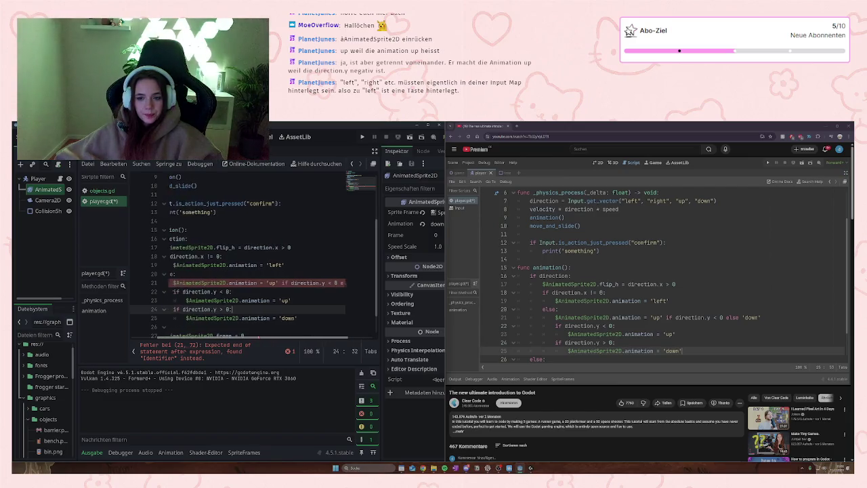
pyautogui.moveTo(332, 318); pyautogui.dragTo(166, 291)
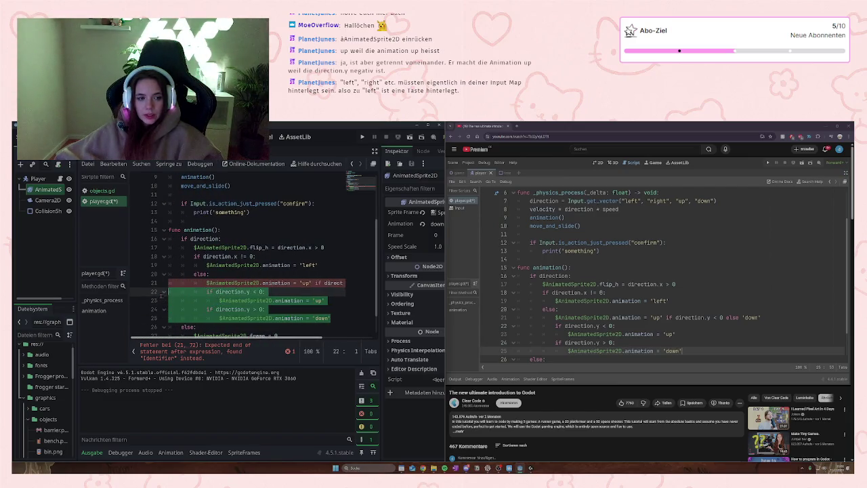
pyautogui.press('BackSpace')
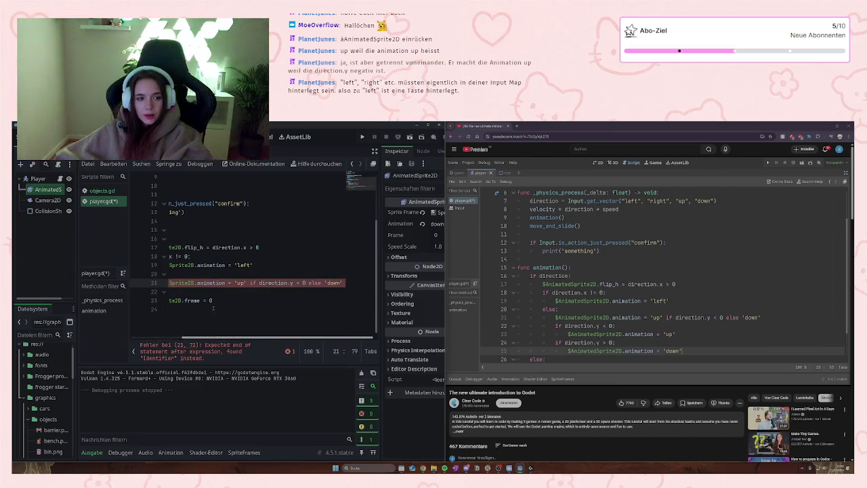
pyautogui.hscroll(-3, 227, 339)
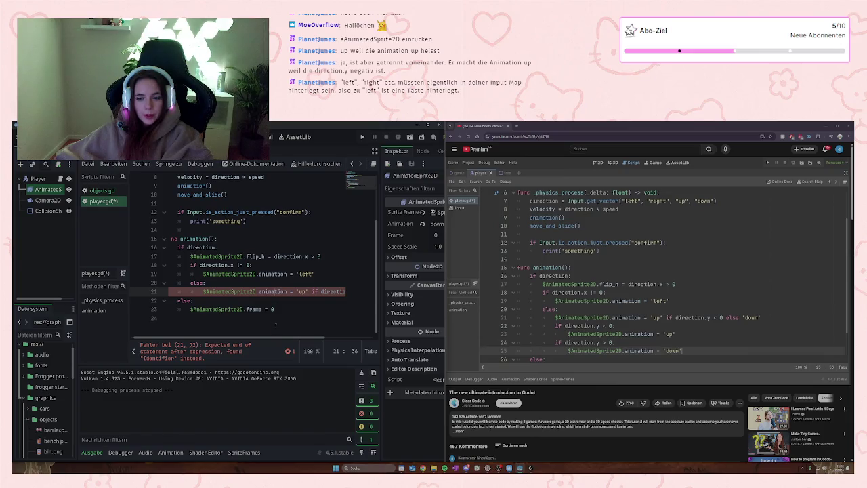
pyautogui.hscroll(2, 273, 333)
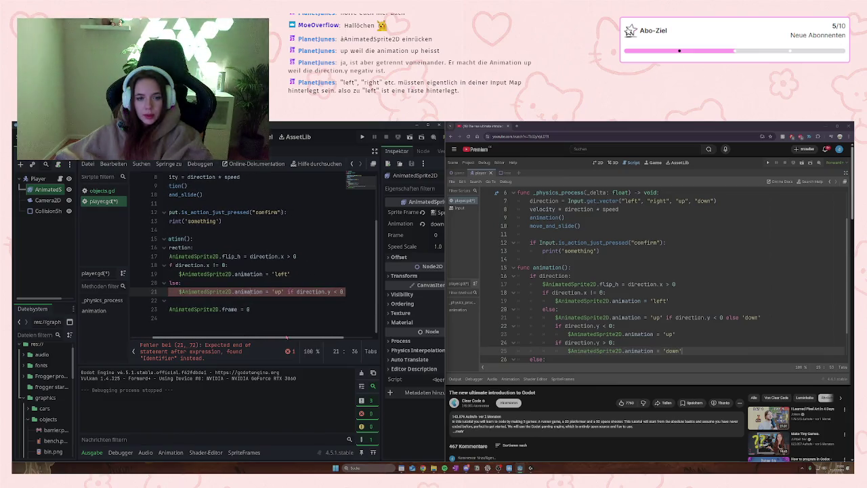
pyautogui.hscroll(2, 289, 338)
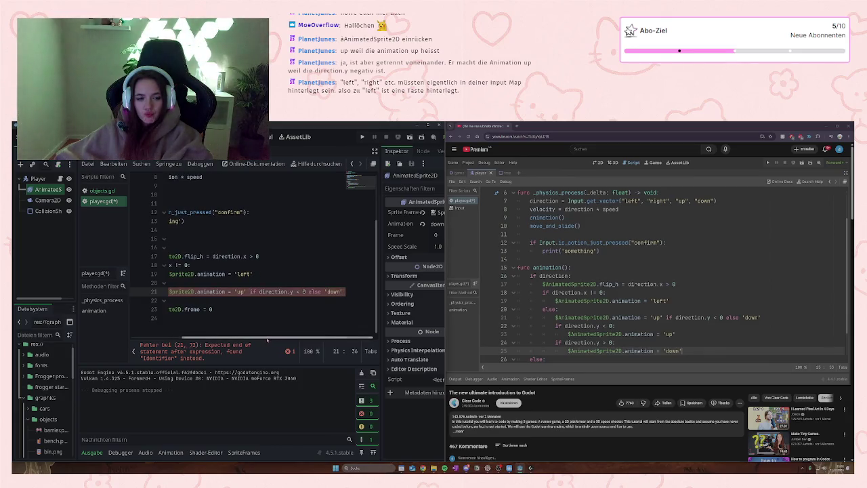
pyautogui.moveTo(271, 337); pyautogui.dragTo(232, 344)
pyautogui.hscroll(-1, 232, 344)
pyautogui.hscroll(-1, 231, 342)
pyautogui.hscroll(2, 231, 342)
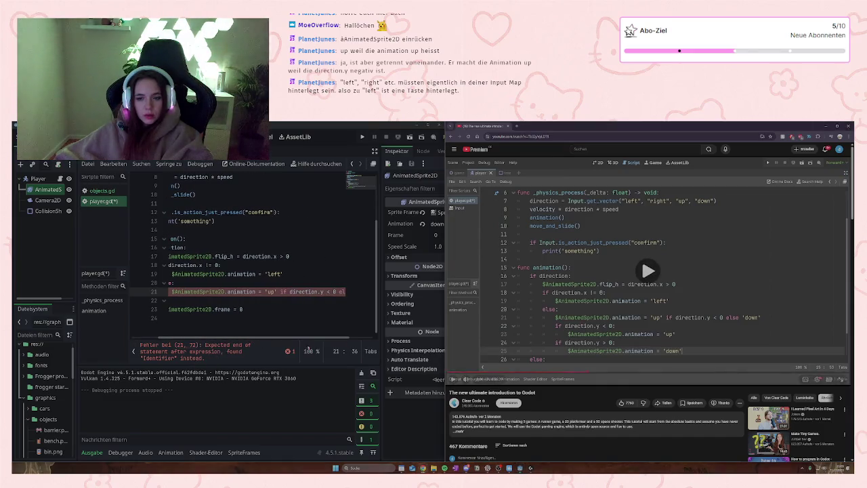
pyautogui.hscroll(-2, 228, 343)
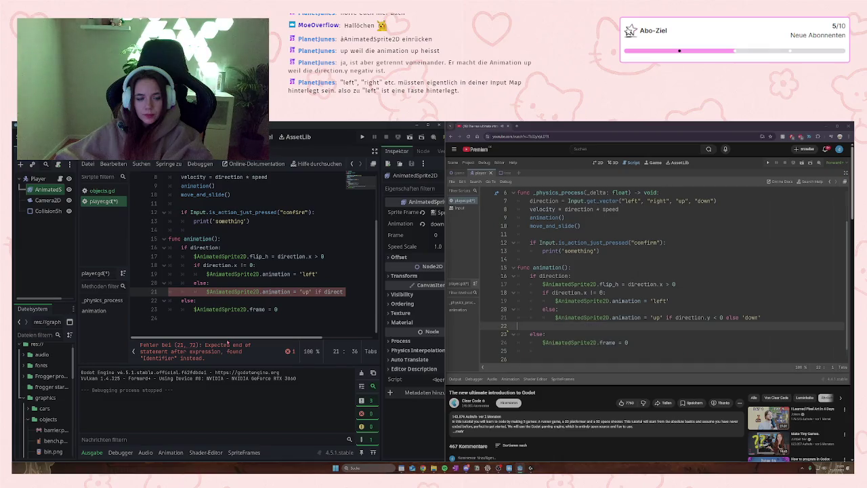
pyautogui.click(550, 398)
pyautogui.press('space')
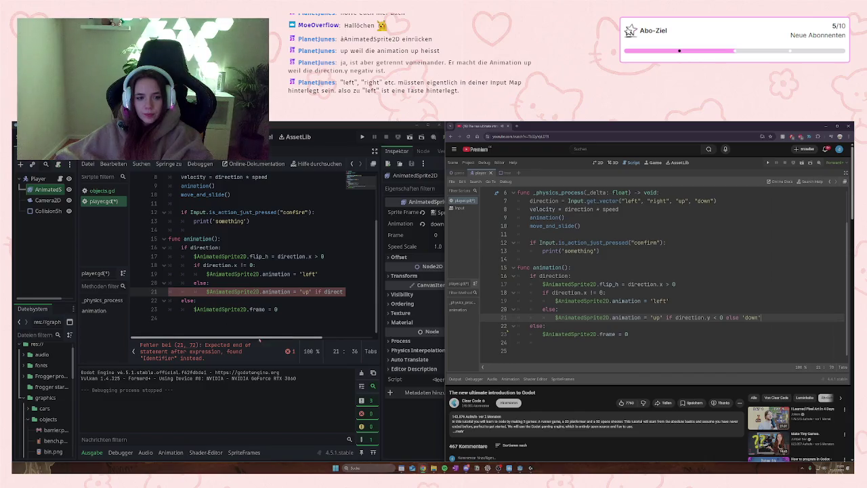
pyautogui.moveTo(261, 339); pyautogui.dragTo(316, 336)
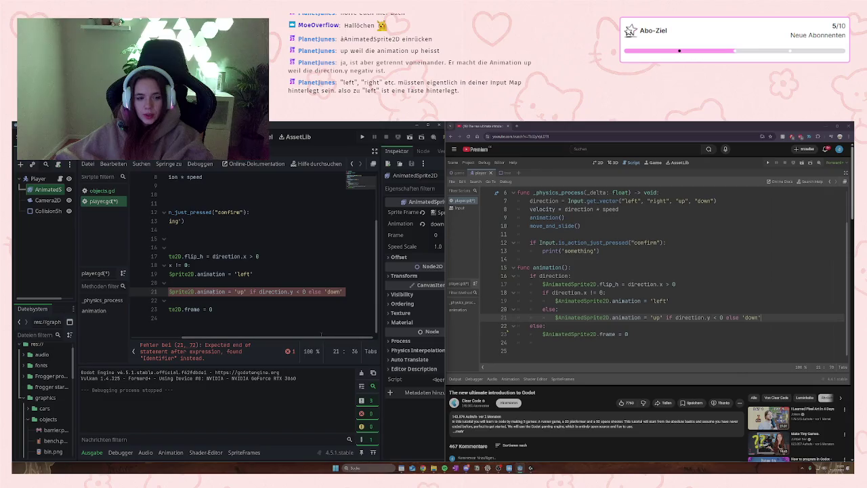
# Step: Remove the trailing 'down and blank line, and unindent else: to align with the if direction block
pyautogui.click(346, 293)
pyautogui.press('BackSpace')
pyautogui.press('BackSpace')
pyautogui.press('BackSpace')
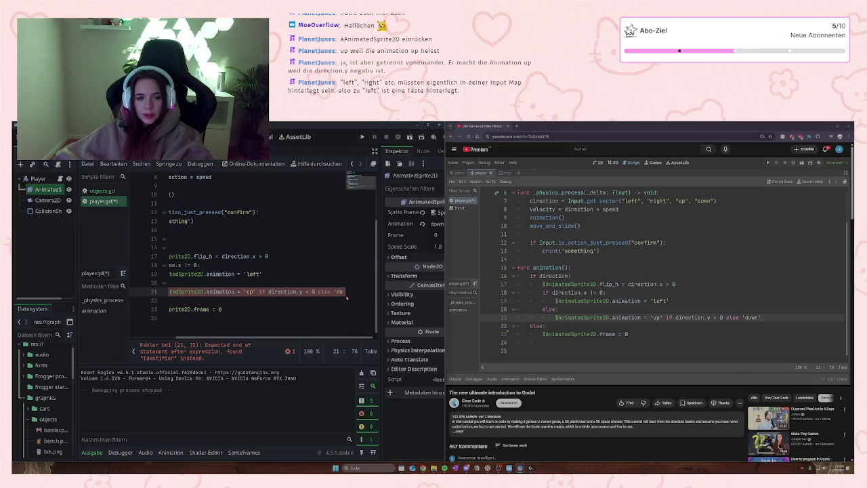
pyautogui.press('Delete')
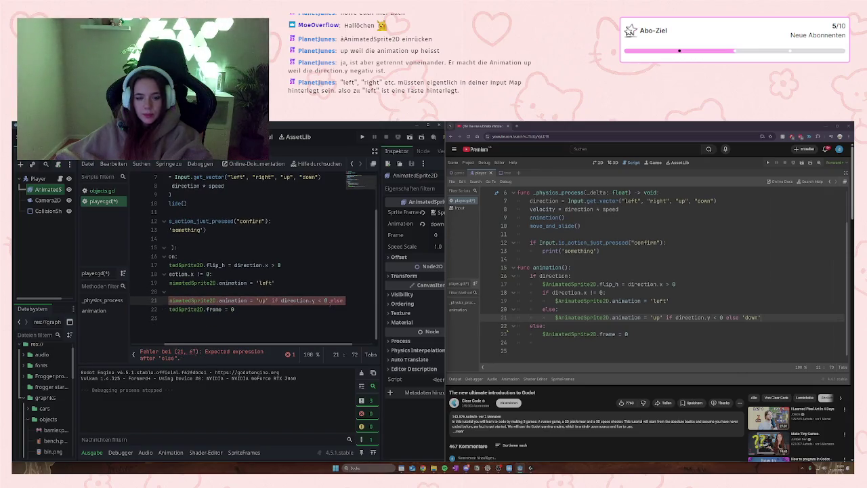
pyautogui.moveTo(271, 346)
pyautogui.mouseDown()
pyautogui.moveTo(223, 346)
pyautogui.moveTo(293, 346)
pyautogui.mouseUp()
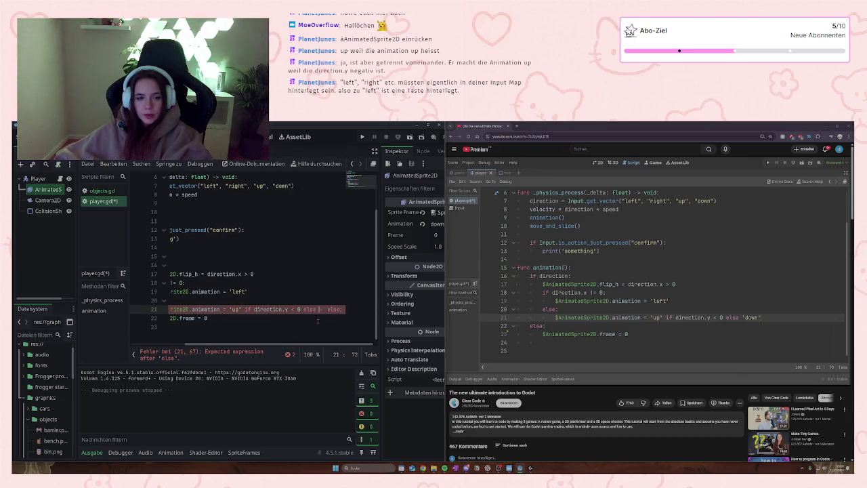
pyautogui.press('Return')
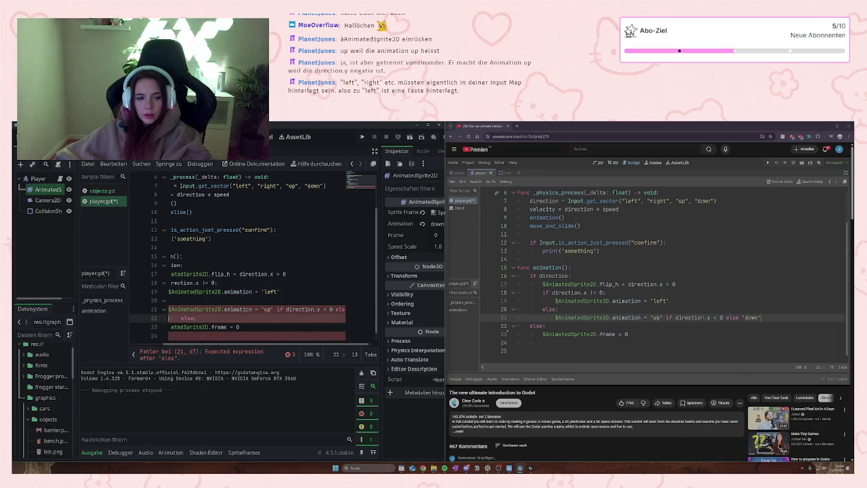
pyautogui.moveTo(293, 346); pyautogui.dragTo(271, 346)
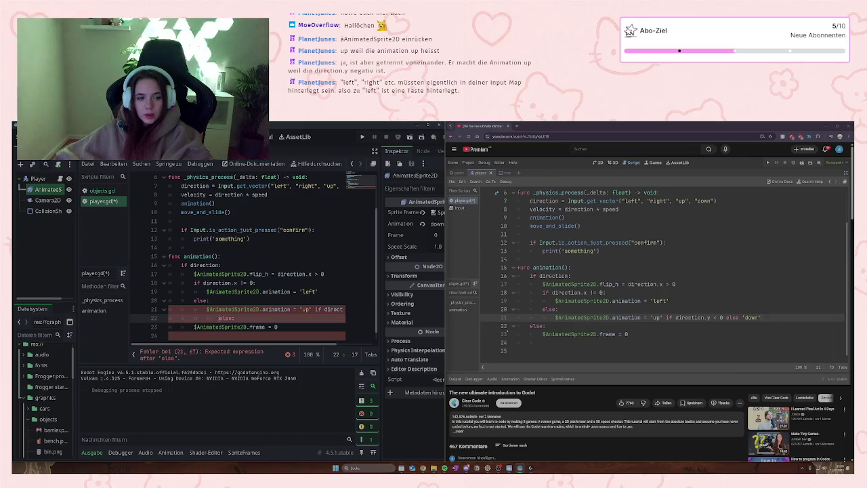
pyautogui.press('BackSpace')
pyautogui.press('BackSpace')
pyautogui.press('BackSpace')
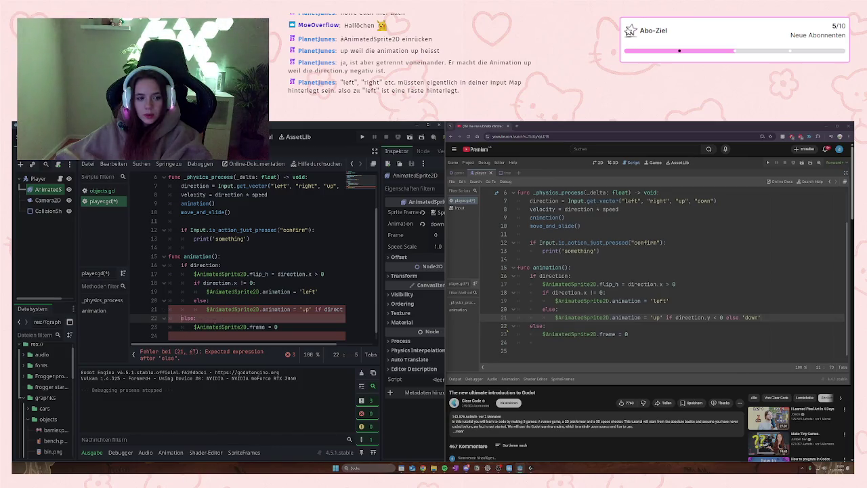
# Step: Trim line 21 so it ends at 'els', then bring up the Project menu
pyautogui.click(193, 327)
pyautogui.click(206, 309)
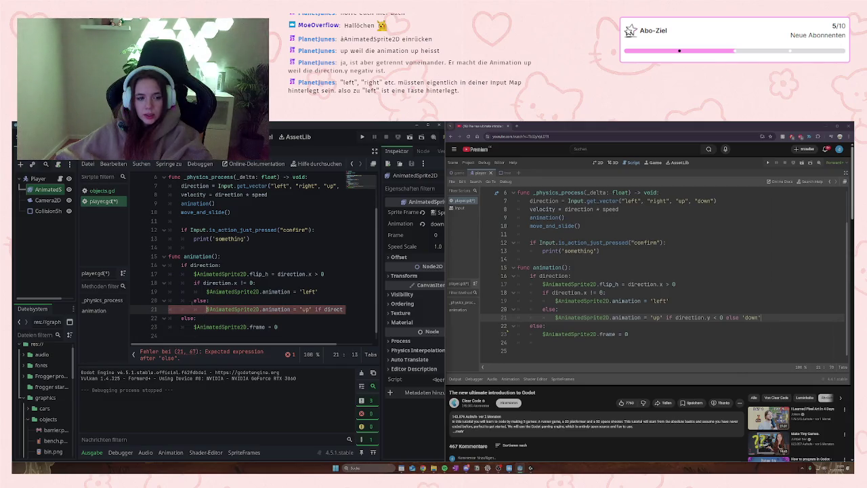
pyautogui.hscroll(3, 320, 316)
pyautogui.click(344, 309)
pyautogui.press('BackSpace')
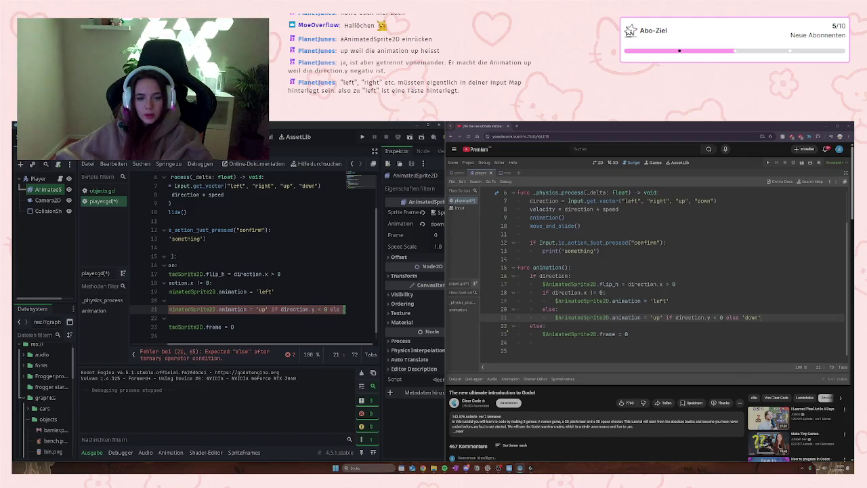
pyautogui.press('End')
pyautogui.press('Left')
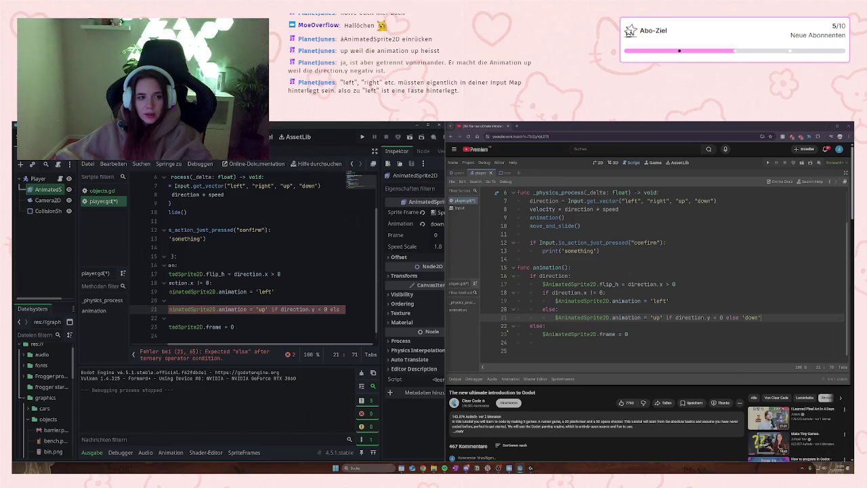
pyautogui.click(24, 129)
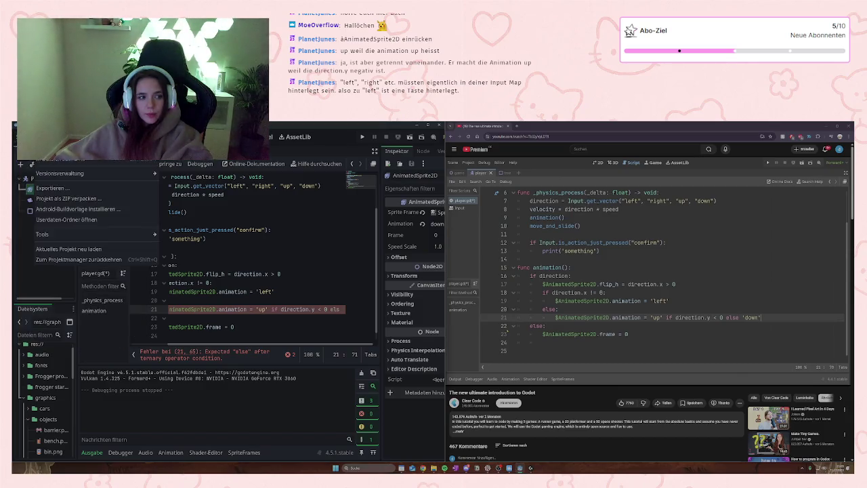
# Step: Set Editor Settings' display scale (Anzeigeskalierung) to 125% and widen the Godot window beside the browser
pyautogui.moveTo(68, 130)
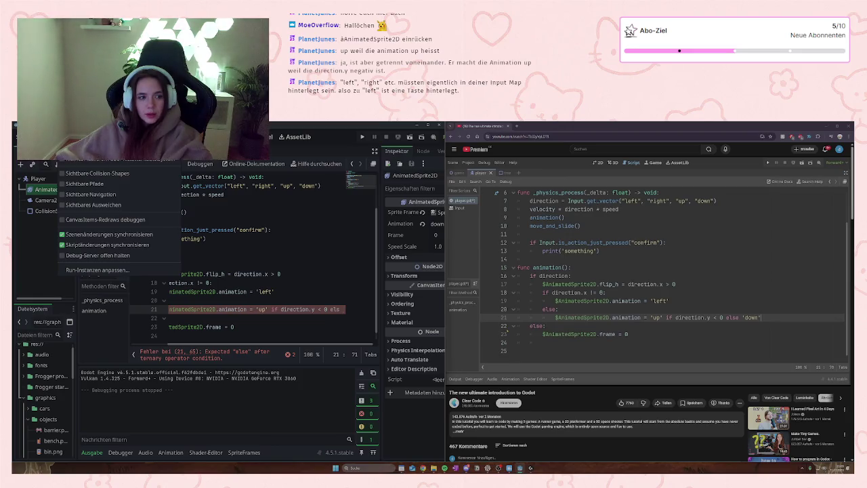
pyautogui.moveTo(95, 129)
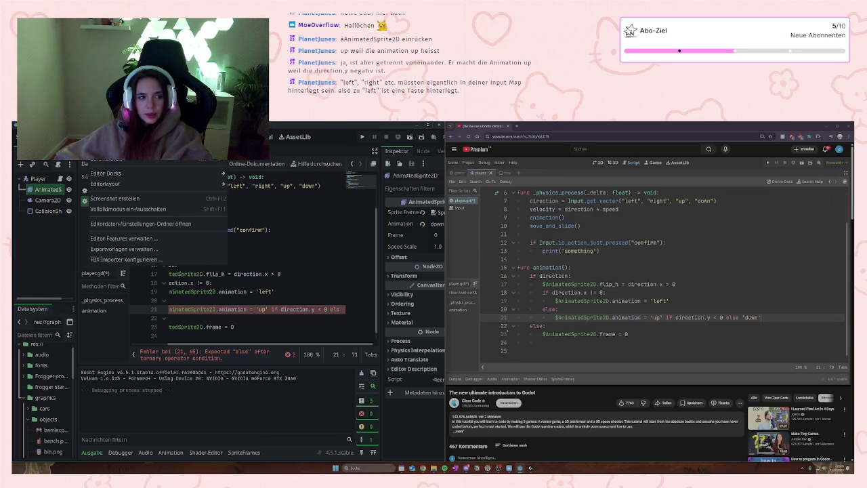
pyautogui.click(112, 161)
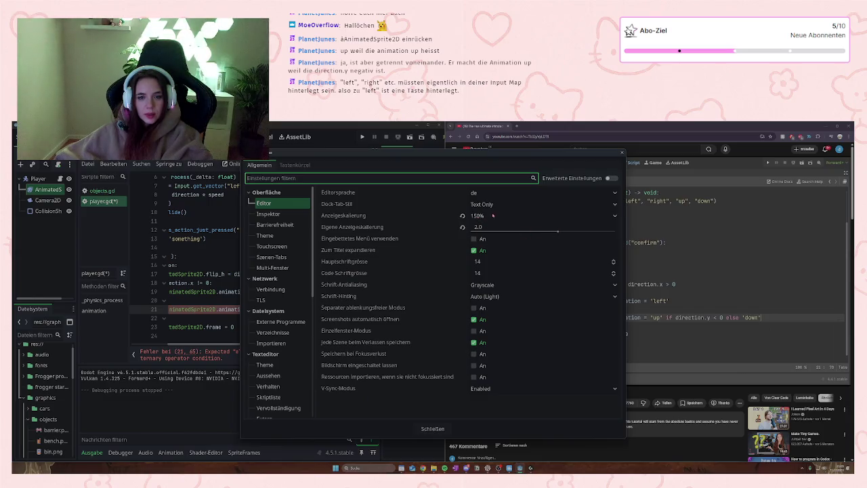
pyautogui.click(610, 217)
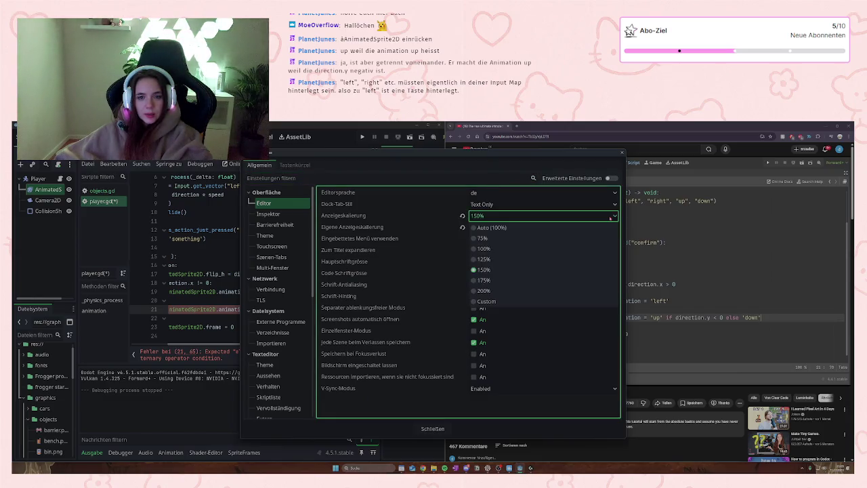
pyautogui.click(484, 259)
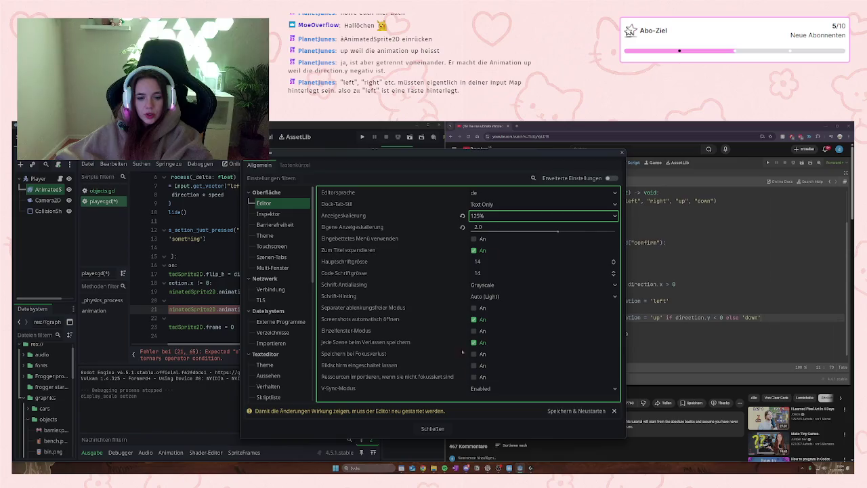
pyautogui.click(432, 428)
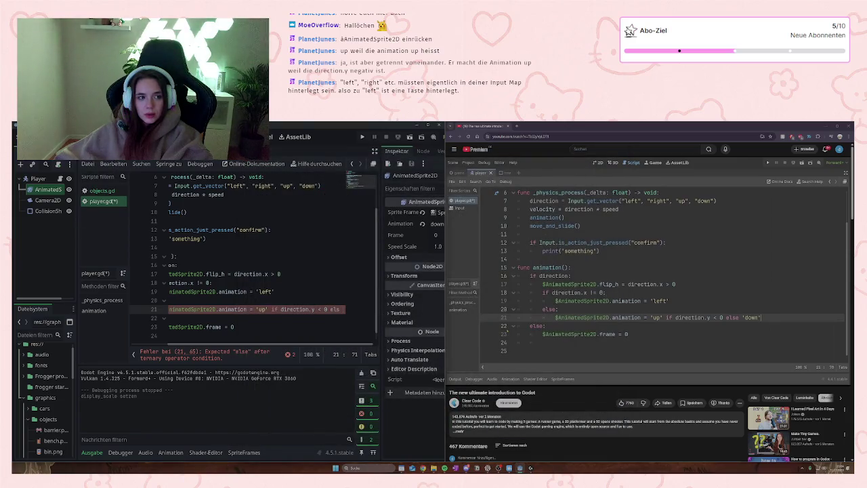
pyautogui.moveTo(444, 247); pyautogui.dragTo(486, 247)
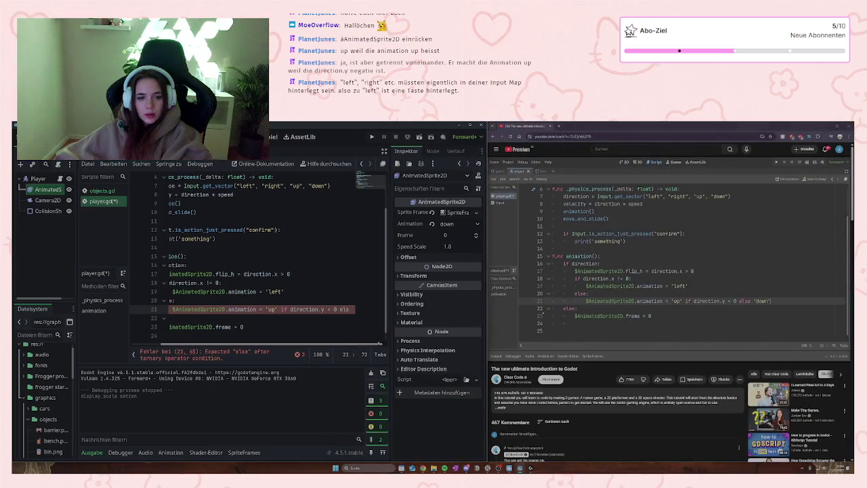
# Step: Complete line 21's ternary by typing else 'down' at its end
pyautogui.write("e 'dow")
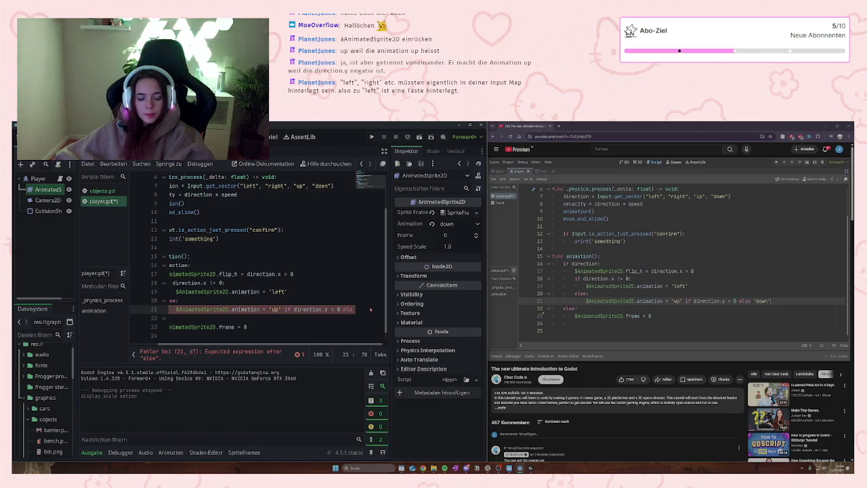
pyautogui.press('BackSpace')
pyautogui.press('BackSpace')
pyautogui.press('BackSpace')
pyautogui.write("down'")
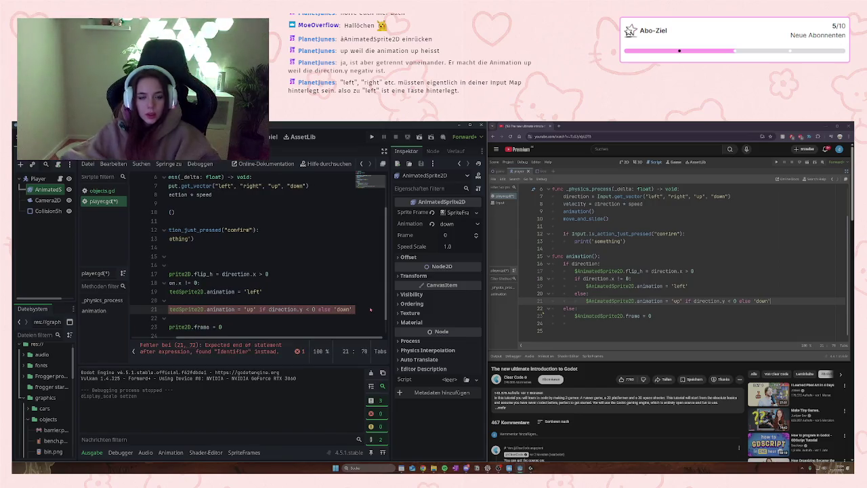
pyautogui.press('Up')
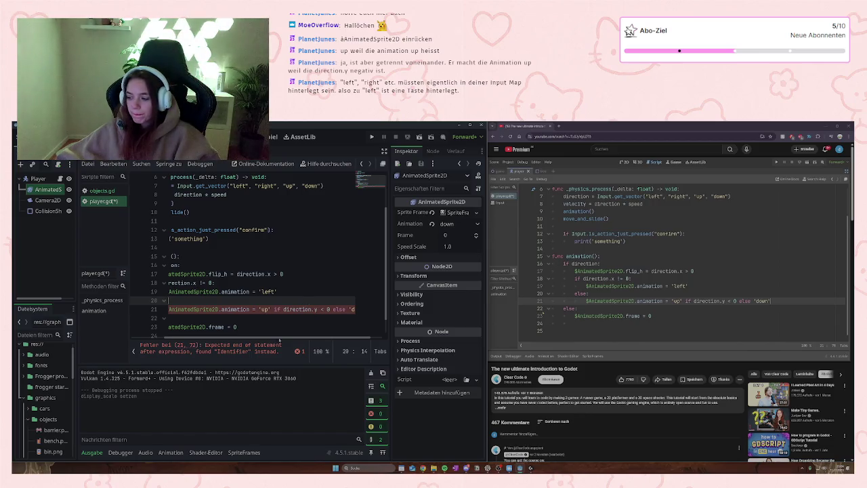
pyautogui.moveTo(239, 336); pyautogui.dragTo(205, 340)
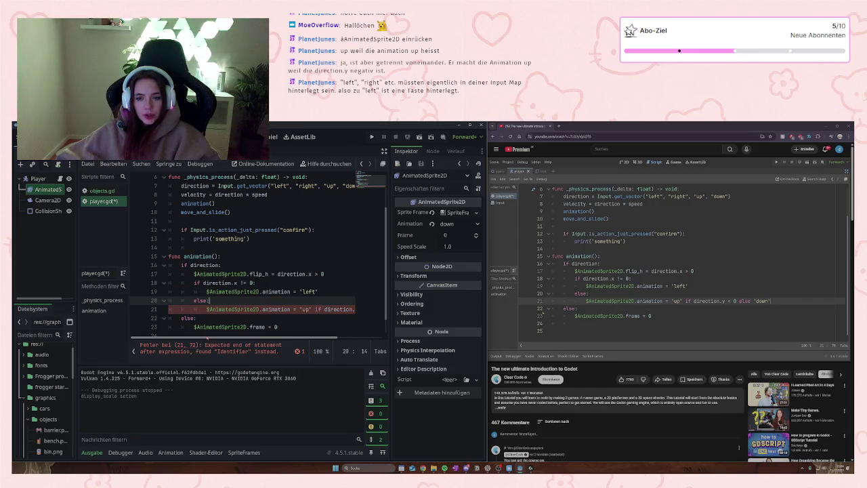
pyautogui.moveTo(206, 338); pyautogui.dragTo(263, 330)
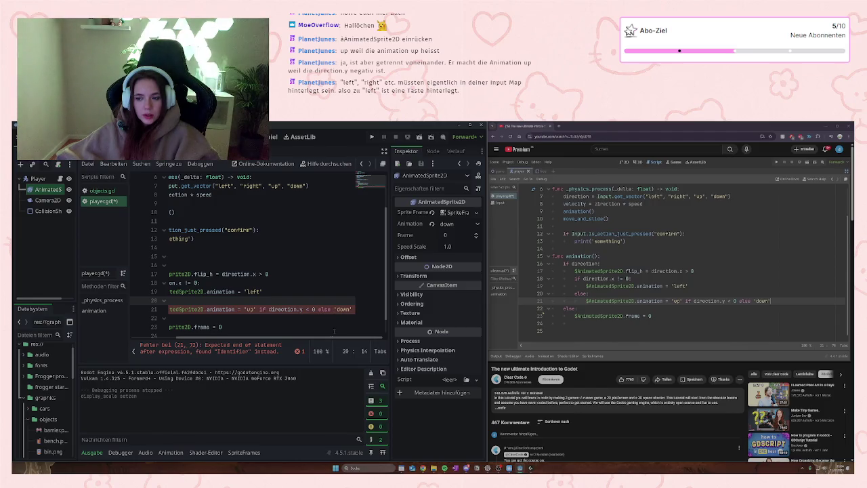
pyautogui.click(357, 309)
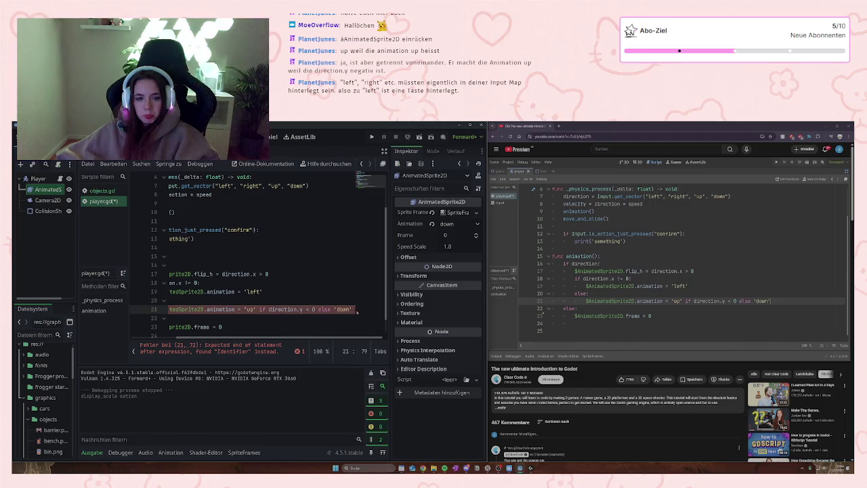
pyautogui.press('BackSpace')
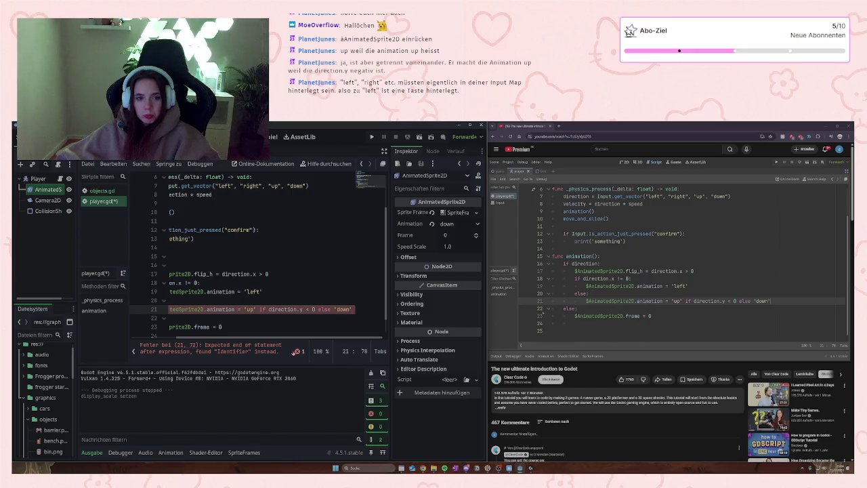
# Step: Show the script errors, jump to the line 21 error, collapse the script list and select line 21
pyautogui.click(299, 351)
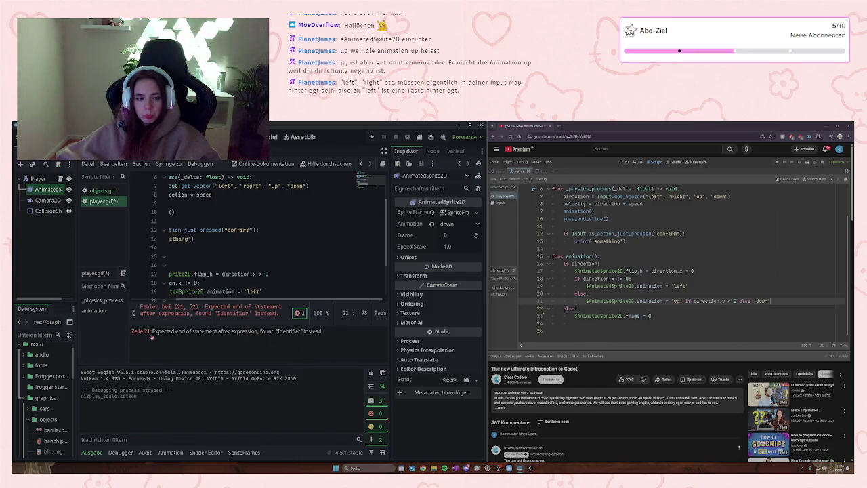
pyautogui.click(143, 332)
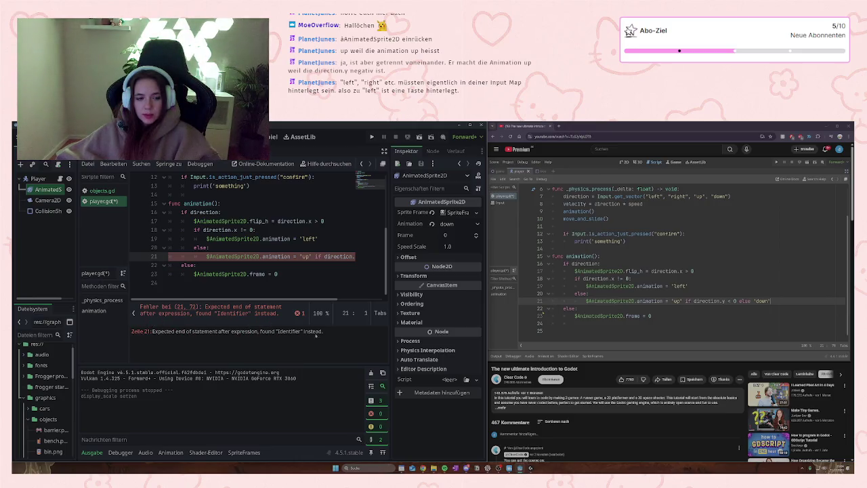
pyautogui.moveTo(304, 301)
pyautogui.mouseDown()
pyautogui.moveTo(366, 302)
pyautogui.moveTo(304, 302)
pyautogui.mouseUp()
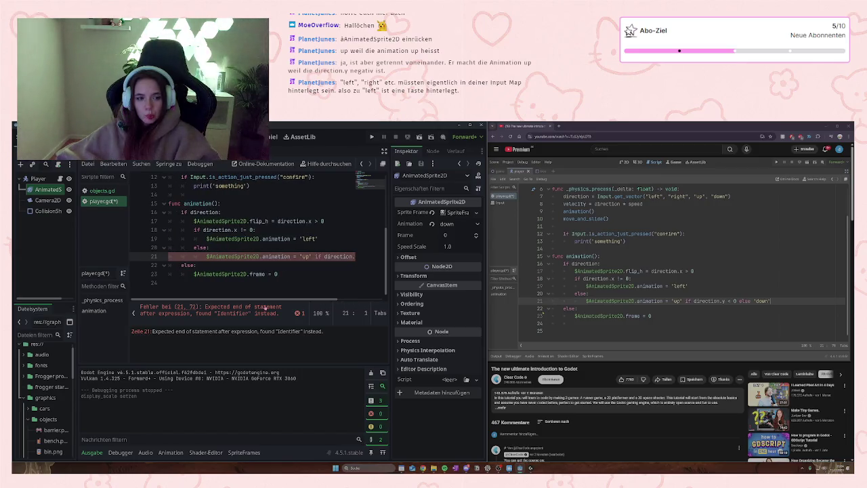
pyautogui.click(135, 315)
pyautogui.moveTo(154, 265); pyautogui.dragTo(377, 272)
# Step: Retype line 21 as $AnimatedSprite2D.animation = 'up' if direction.y < 0 else 'down', then run the game
pyautogui.press('BackSpace')
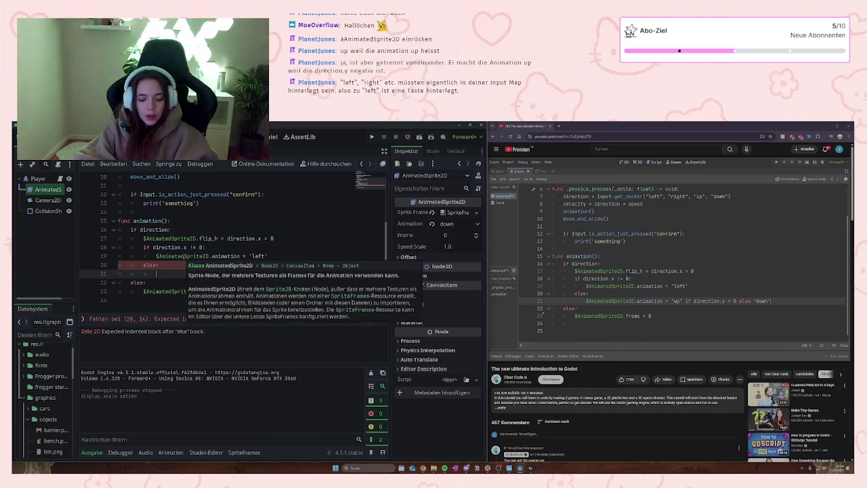
pyautogui.write('$')
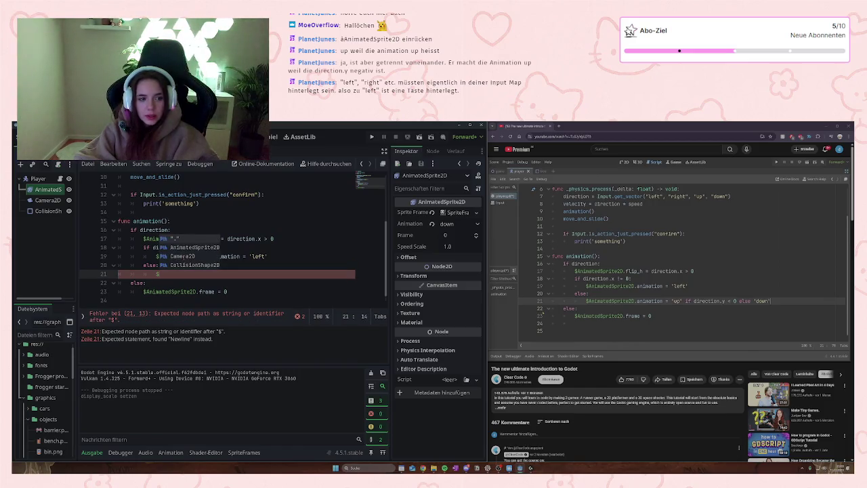
pyautogui.press('Return')
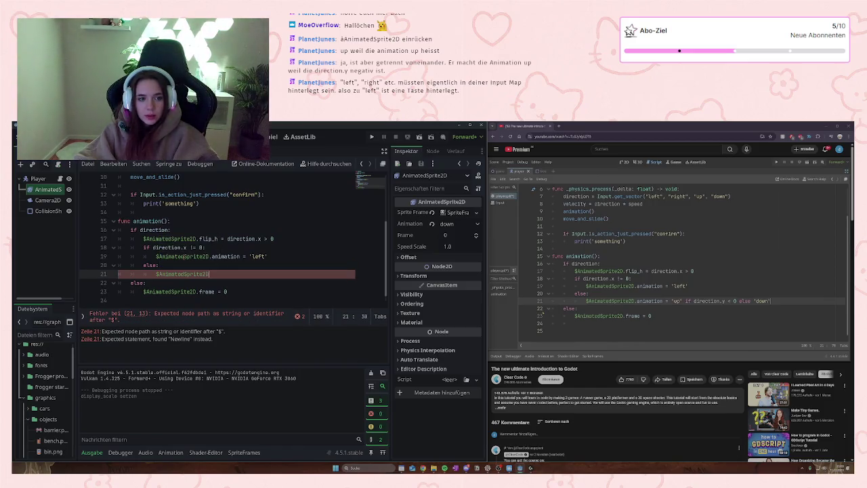
pyautogui.scroll(2, 183, 257)
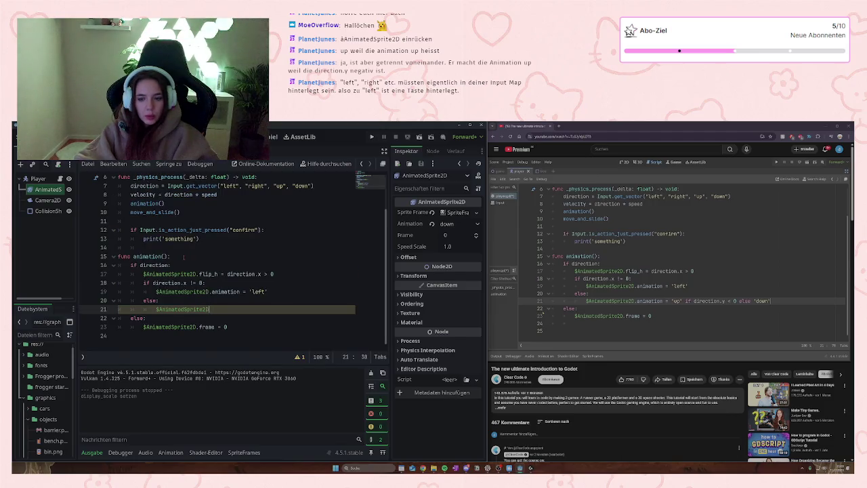
pyautogui.write('.animation')
pyautogui.press('Return')
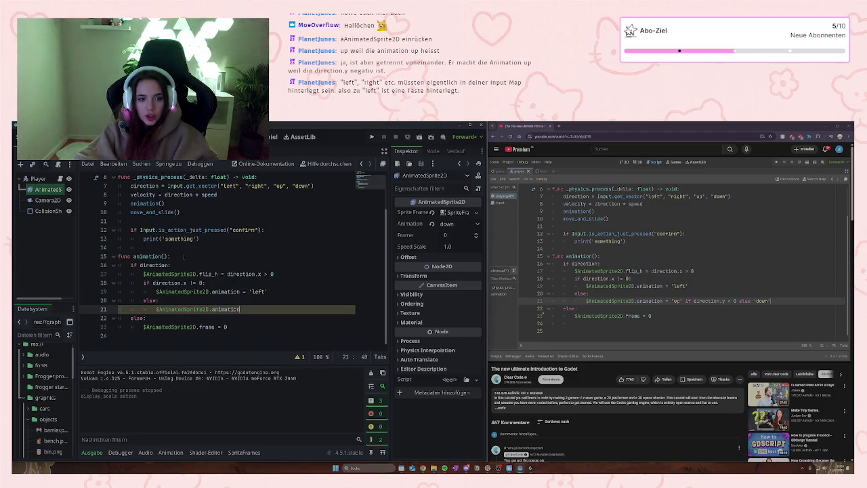
pyautogui.write(" = 'up'")
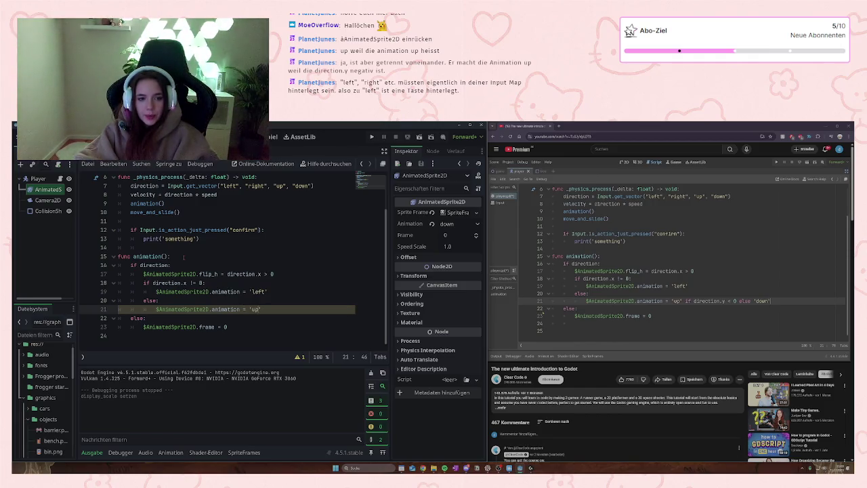
pyautogui.write(' if ')
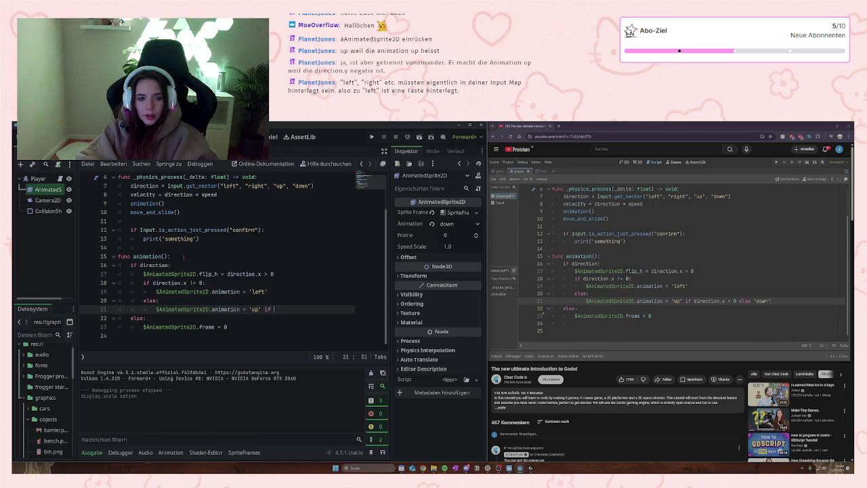
pyautogui.write('direc')
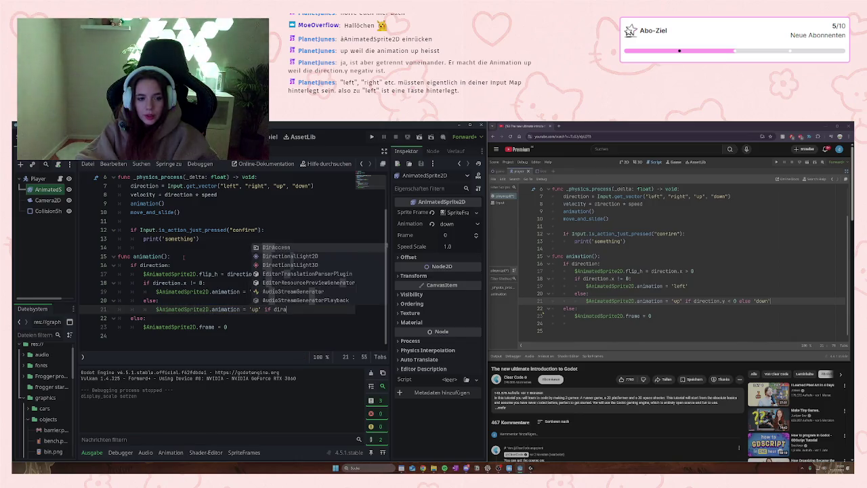
pyautogui.press('Return')
pyautogui.write('.<')
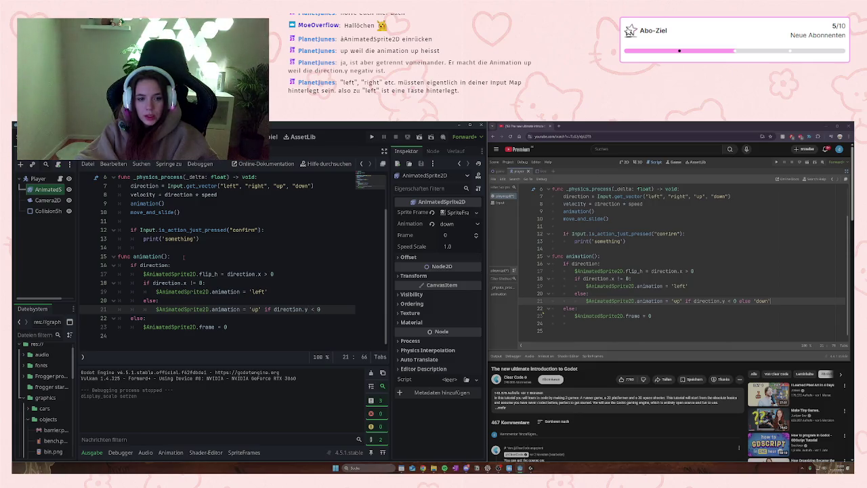
pyautogui.write('else ')
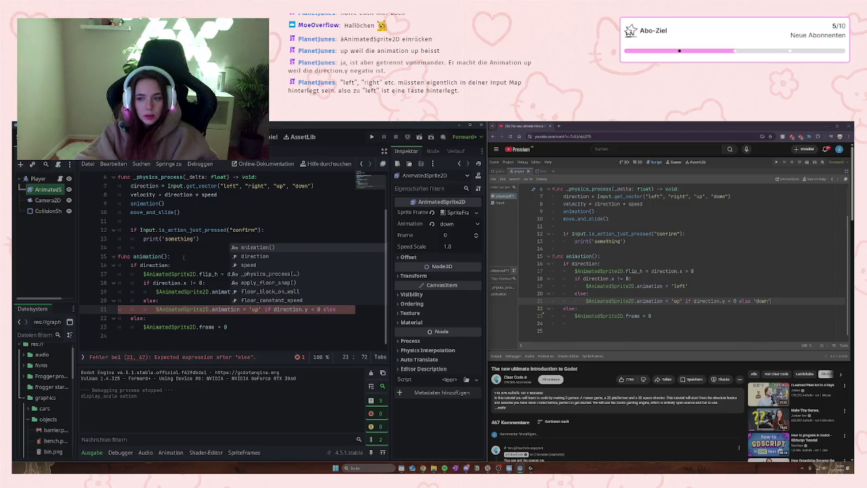
pyautogui.write("'dow")
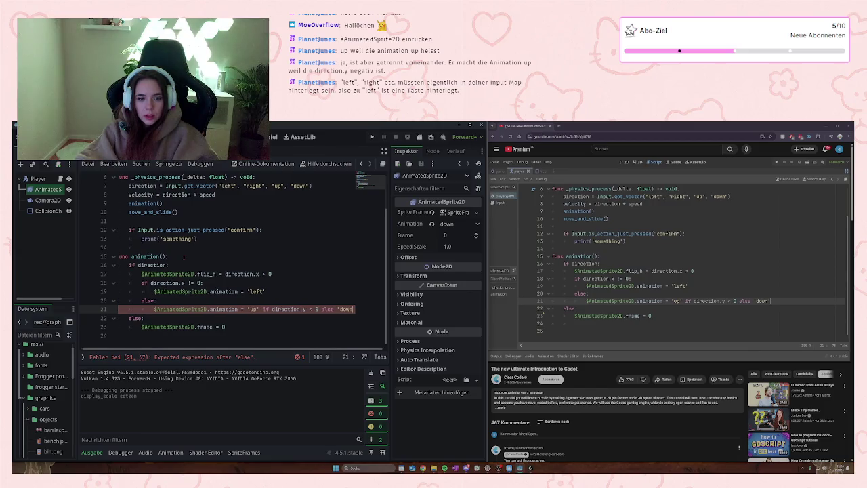
pyautogui.write('n')
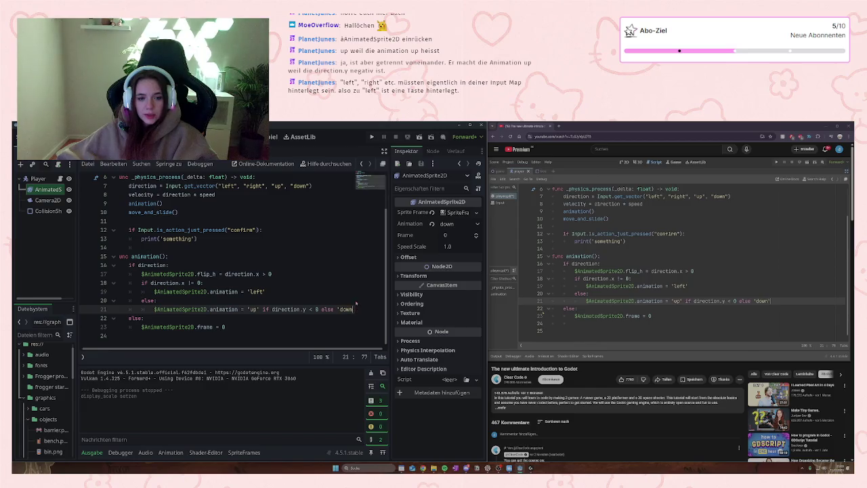
pyautogui.click(231, 331)
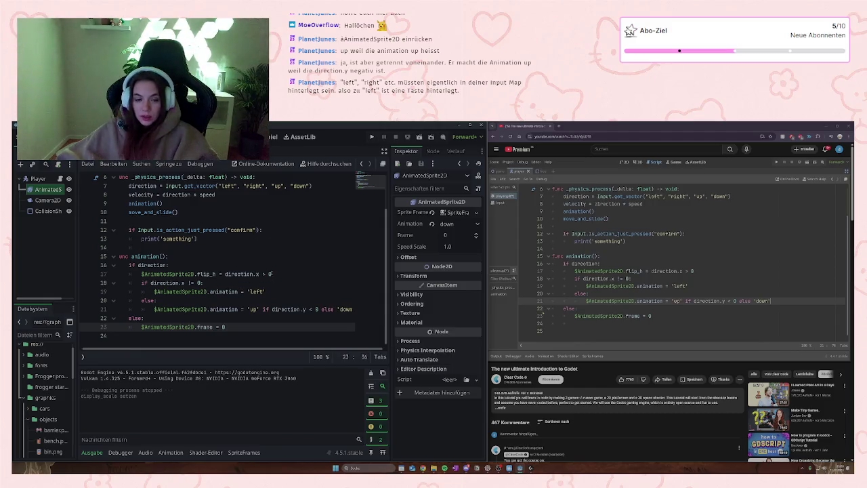
pyautogui.click(371, 136)
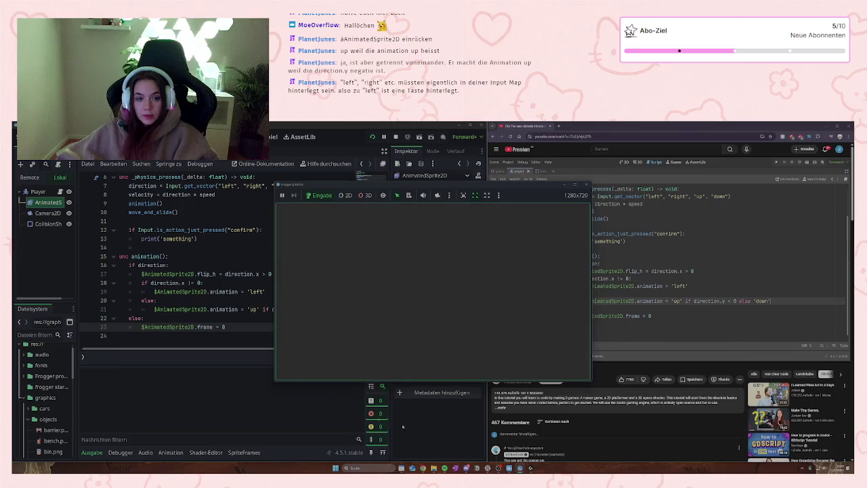
# Step: Walk the player up and down, stop the game with F8, and resume the tutorial video
pyautogui.press('Up')
pyautogui.press('Down')
pyautogui.press('Up')
pyautogui.press('Down')
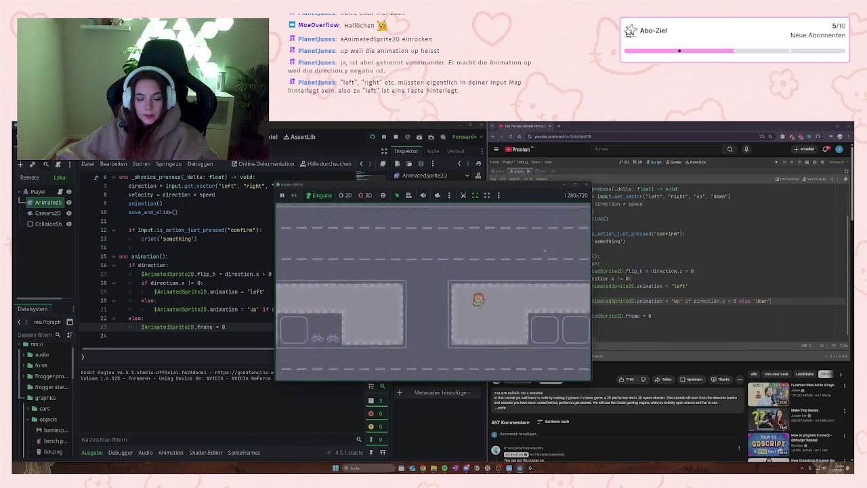
pyautogui.press('F8')
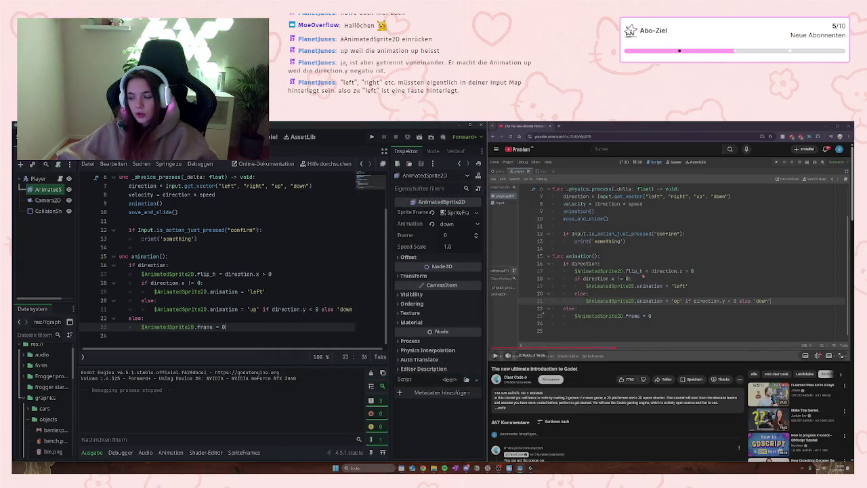
pyautogui.press('space')
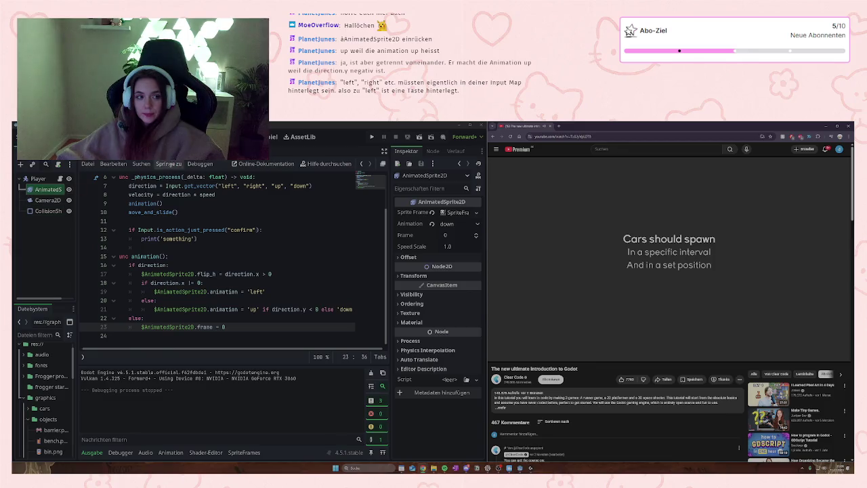
# Step: Return to the Player scene, select the Player node and show its available signals
pyautogui.click(156, 149)
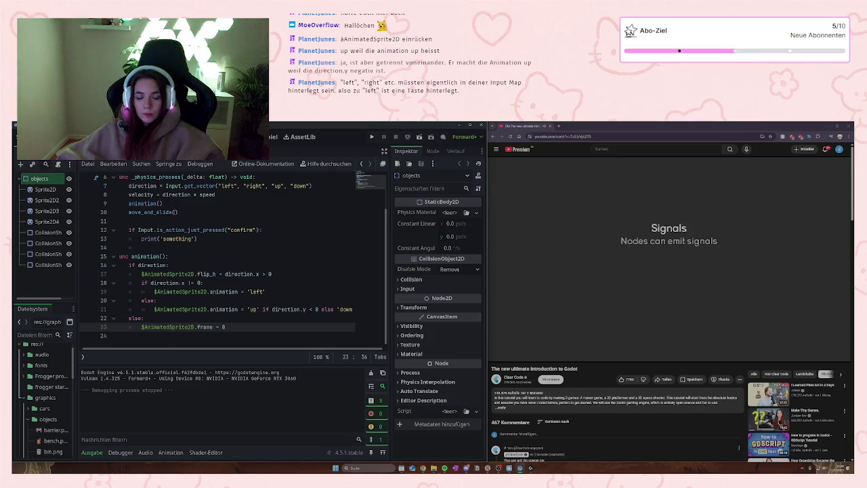
pyautogui.moveTo(628, 247)
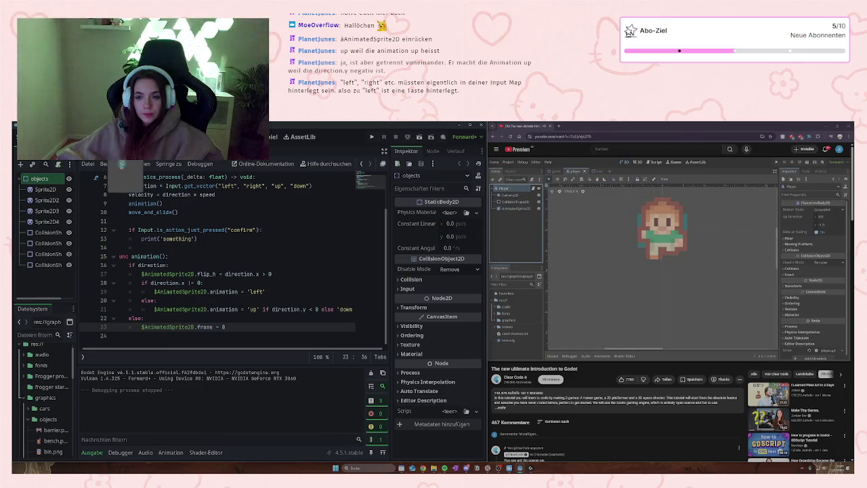
pyautogui.hotkey('ctrl', 'Tab')
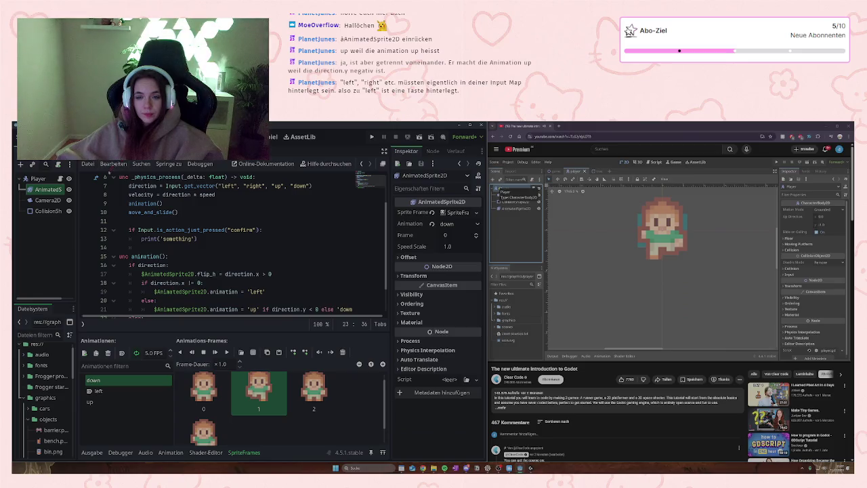
pyautogui.click(40, 179)
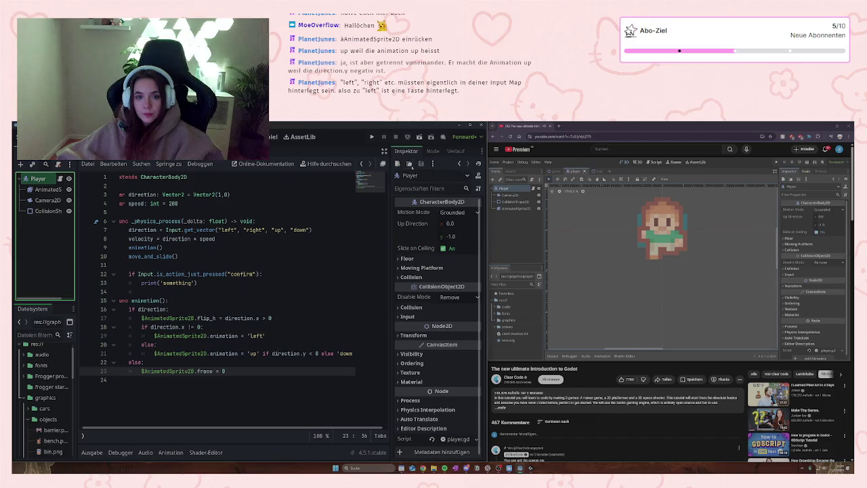
pyautogui.click(432, 151)
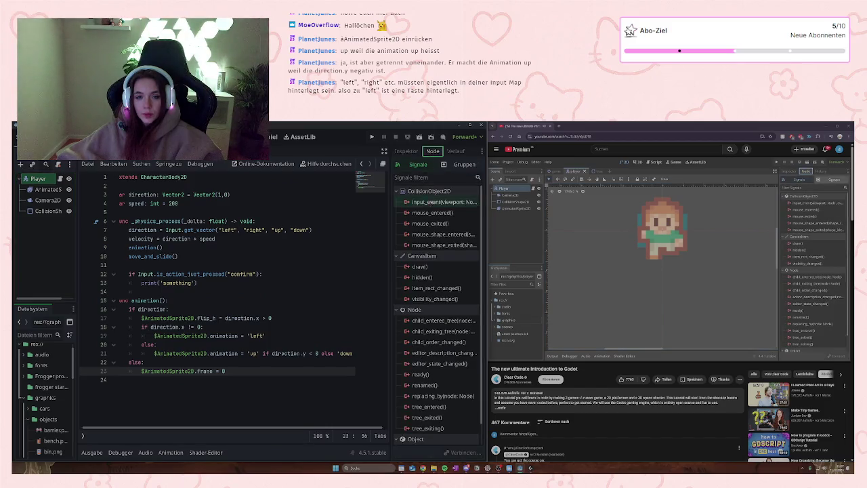
pyautogui.scroll(-1, 452, 288)
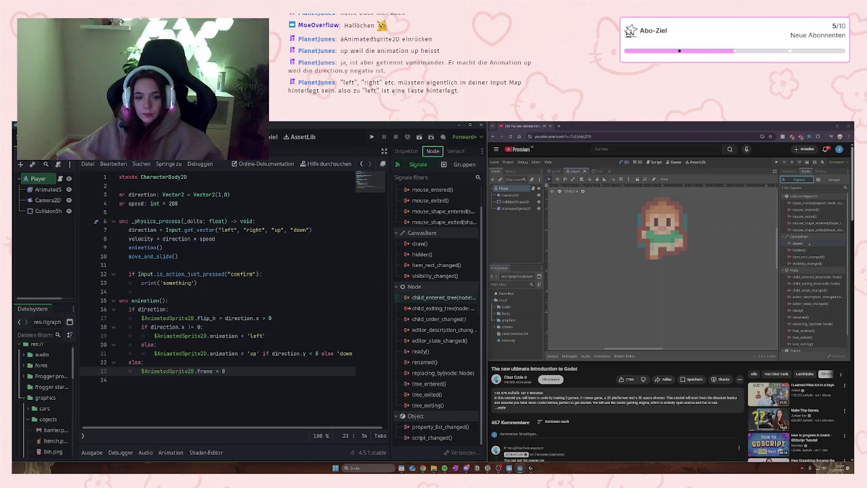
pyautogui.scroll(1, 421, 319)
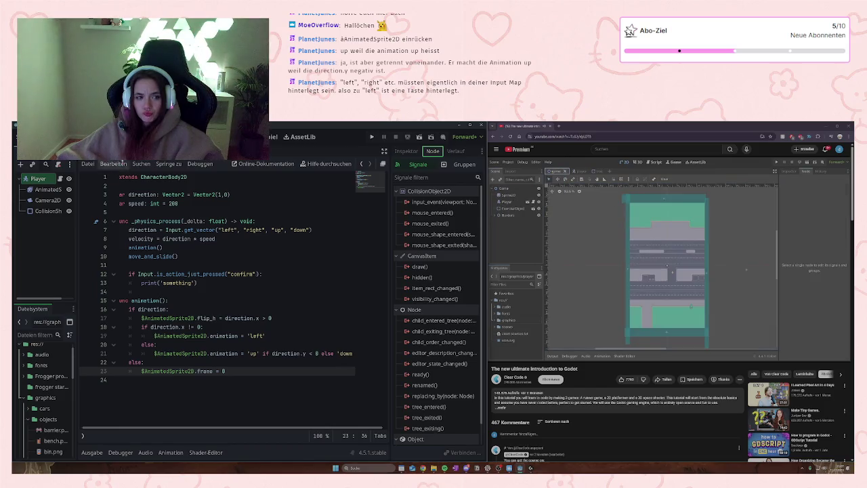
# Step: In the Game scene, add a Timer node as a child of Game
pyautogui.hotkey('ctrl', 'Tab')
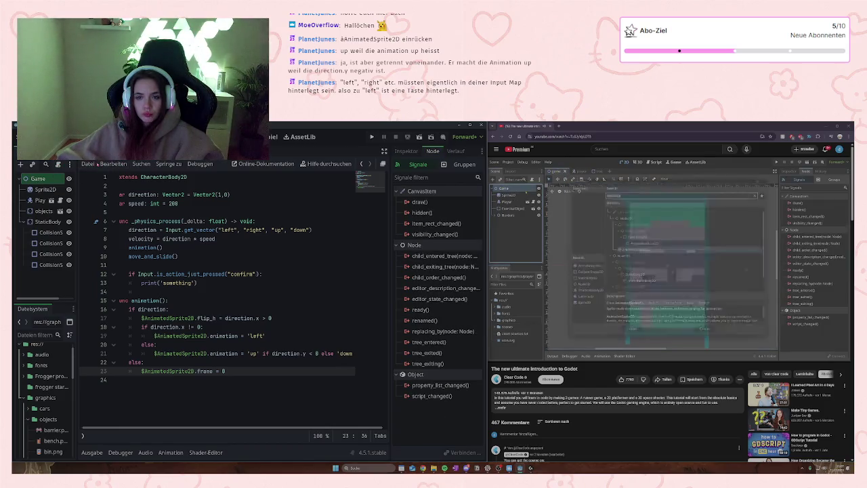
pyautogui.rightClick(48, 179)
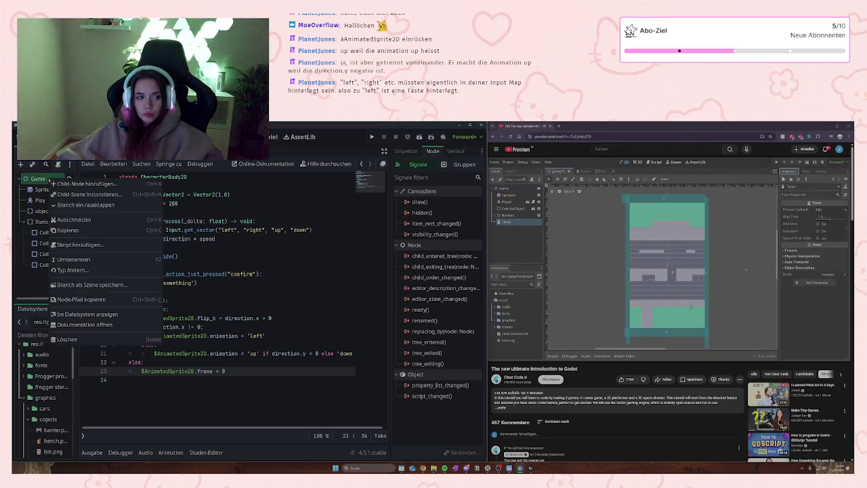
pyautogui.click(68, 184)
pyautogui.write('timer')
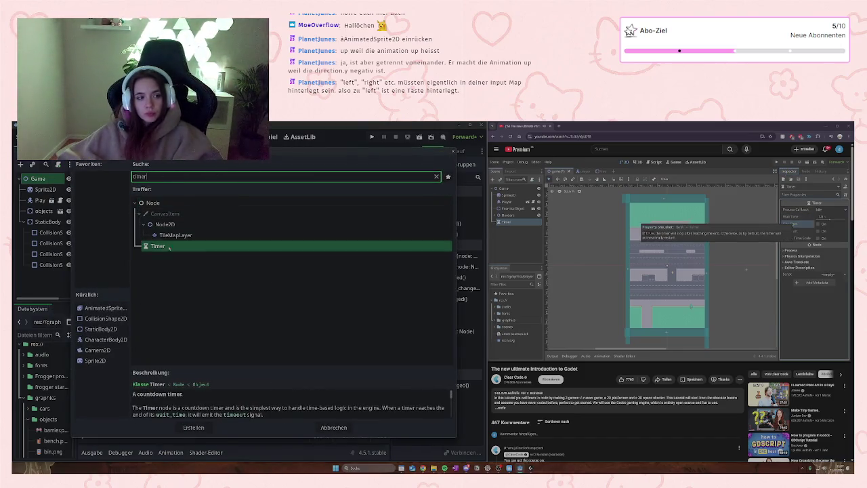
pyautogui.press('Return')
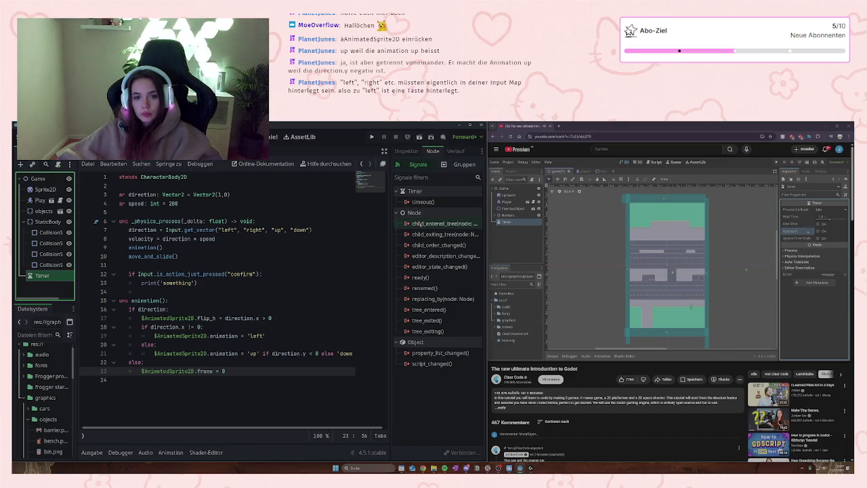
# Step: Enable the Timer's Autostart and set its Wait Time to 4 seconds
pyautogui.click(406, 151)
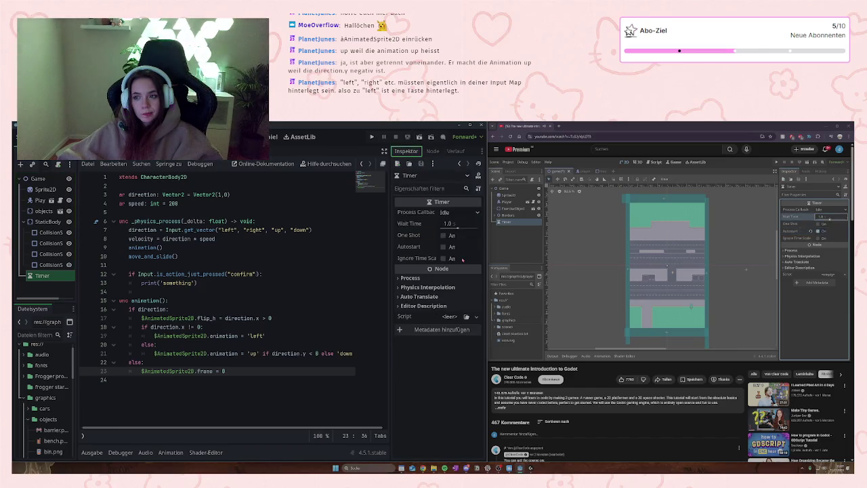
pyautogui.click(443, 247)
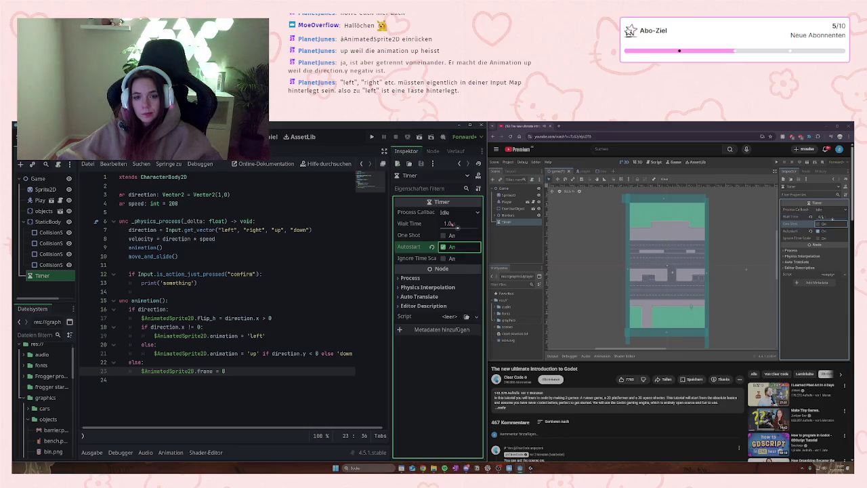
pyautogui.click(447, 223)
pyautogui.write('4')
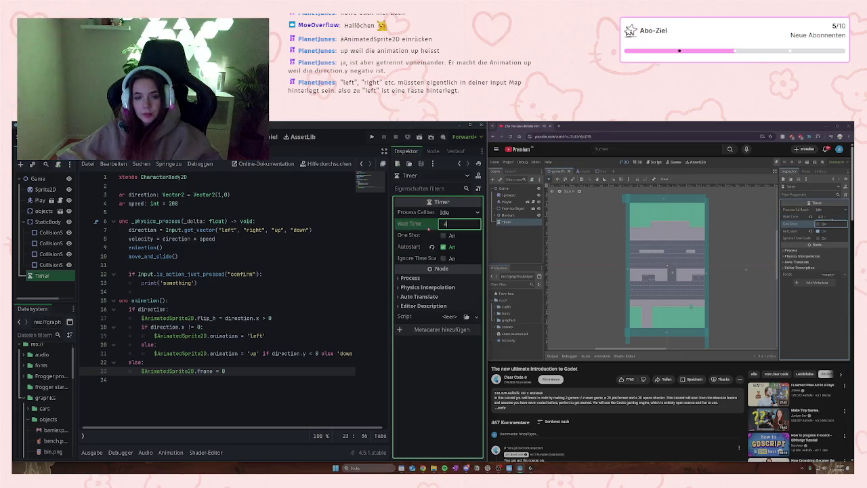
pyautogui.press('Return')
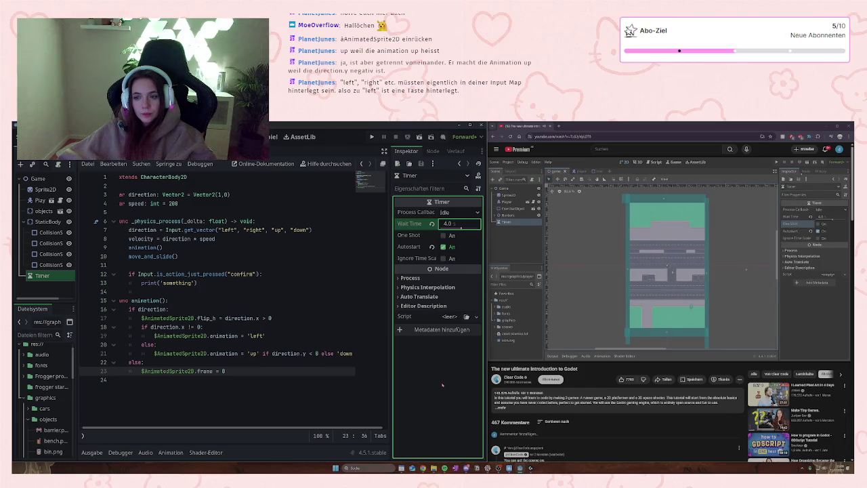
pyautogui.click(433, 150)
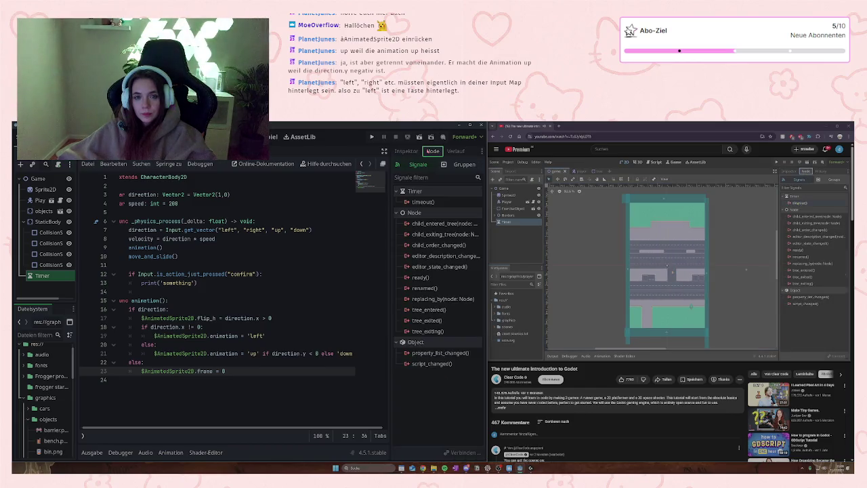
# Step: Start connecting the Timer's timeout() signal, then cancel the dialog that targeted Player
pyautogui.click(425, 202)
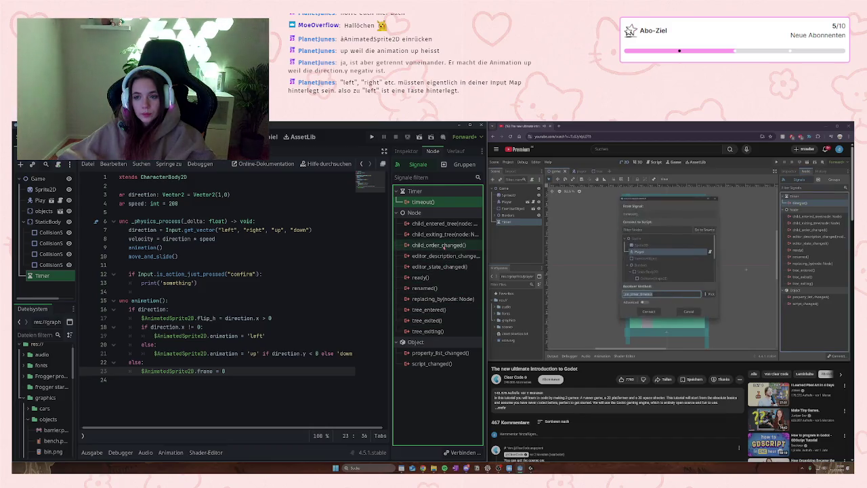
pyautogui.doubleClick(426, 202)
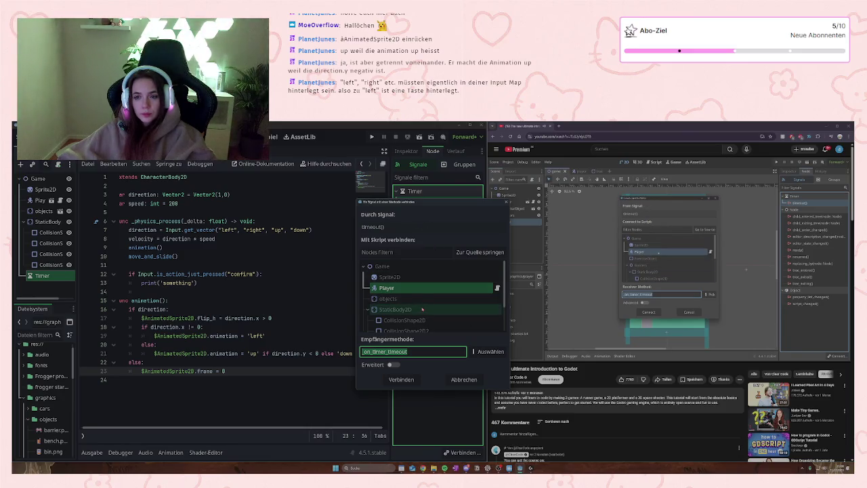
pyautogui.scroll(-2, 422, 309)
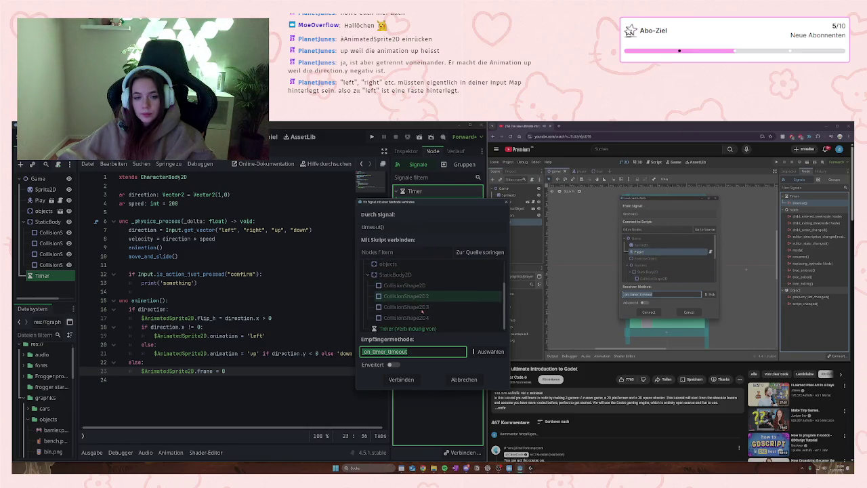
pyautogui.scroll(2, 422, 310)
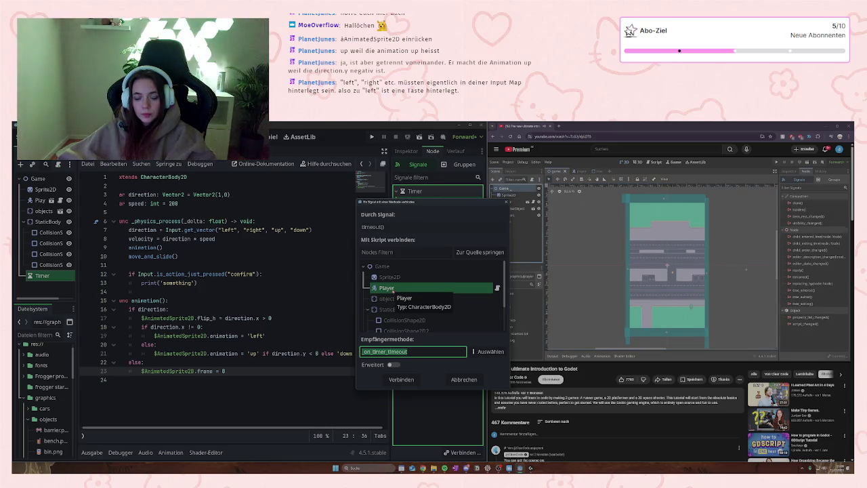
pyautogui.click(464, 379)
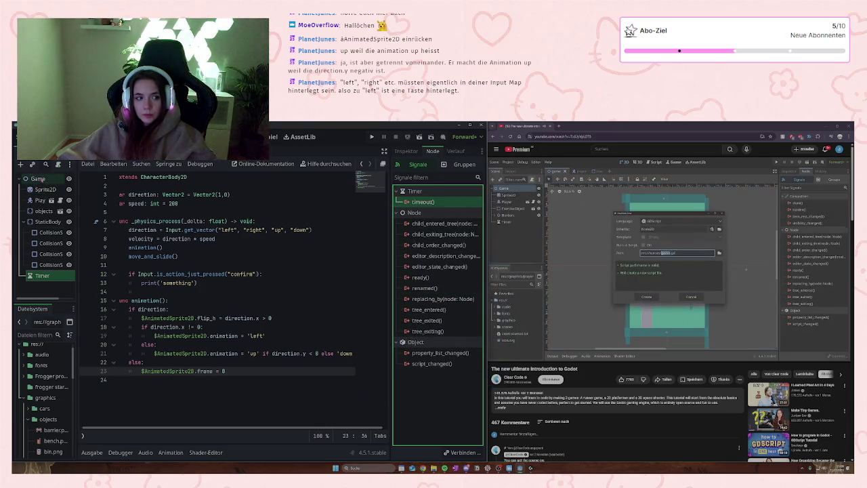
# Step: Attach a new res://game.gd script to the Game root node
pyautogui.click(38, 178)
pyautogui.click(59, 163)
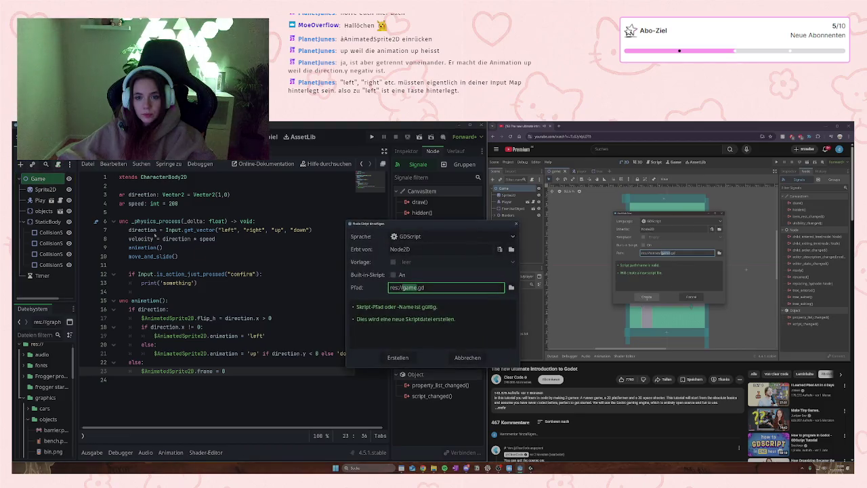
pyautogui.click(398, 357)
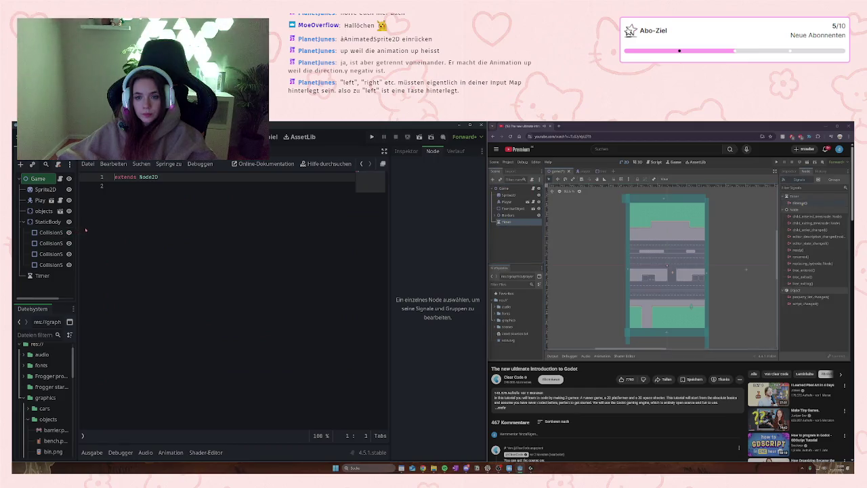
# Step: Connect the Timer's timeout() signal to Game's new _on_timer_timeout function
pyautogui.click(42, 275)
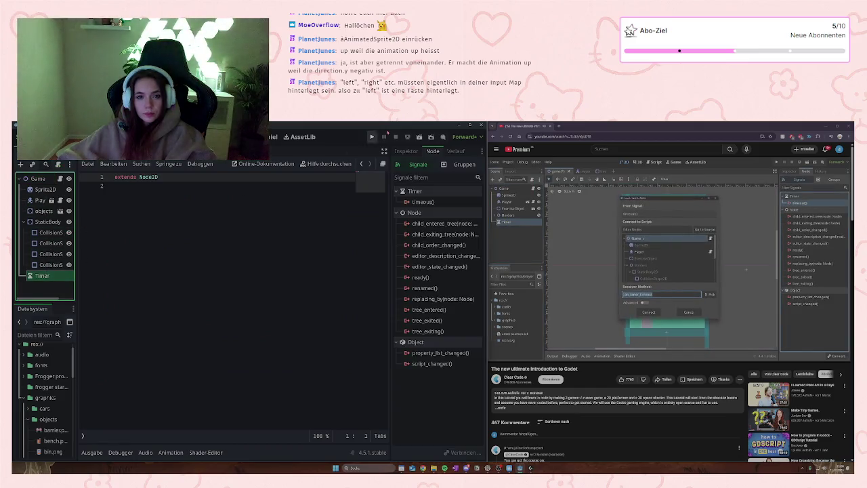
pyautogui.doubleClick(423, 201)
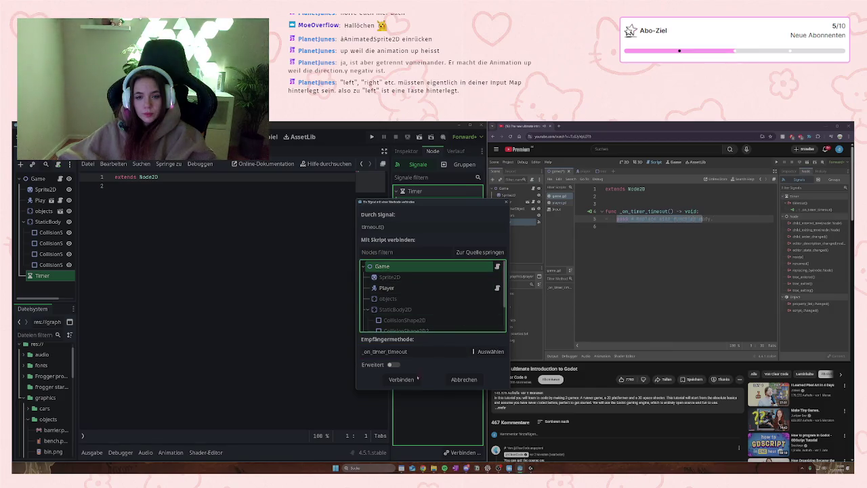
pyautogui.click(401, 379)
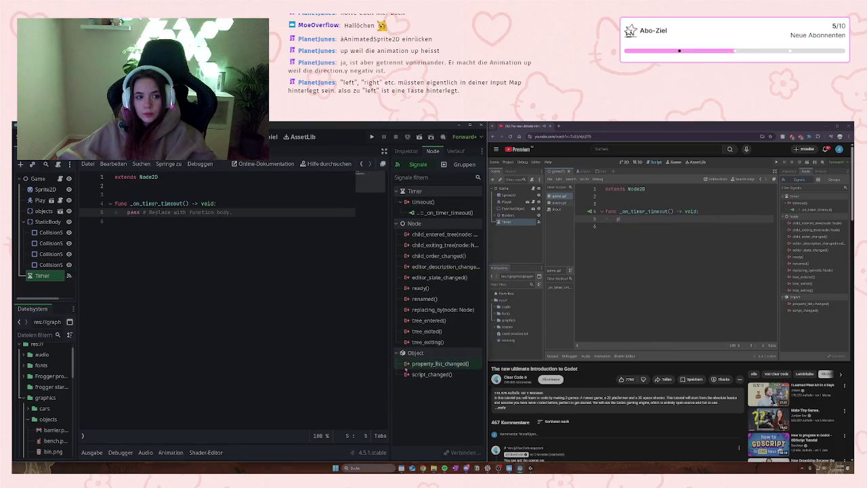
# Step: Make the callback print 'timer is triggered', save the scene, and run the game
pyautogui.write('prin')
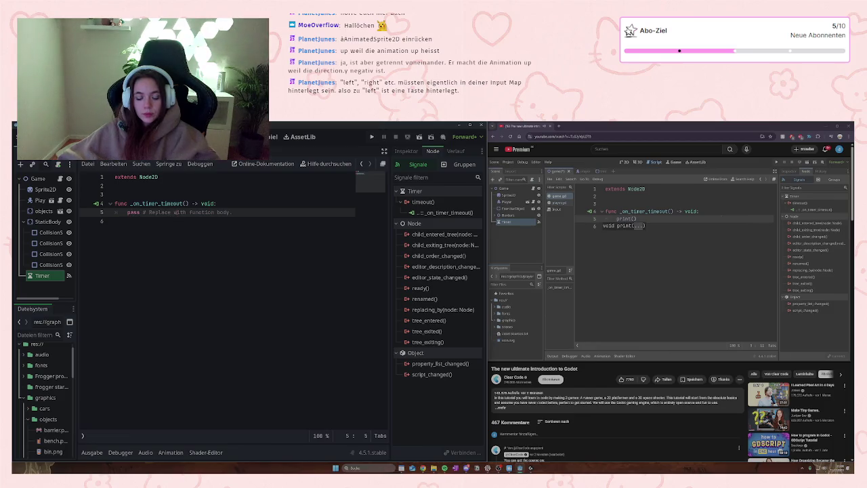
pyautogui.write('t')
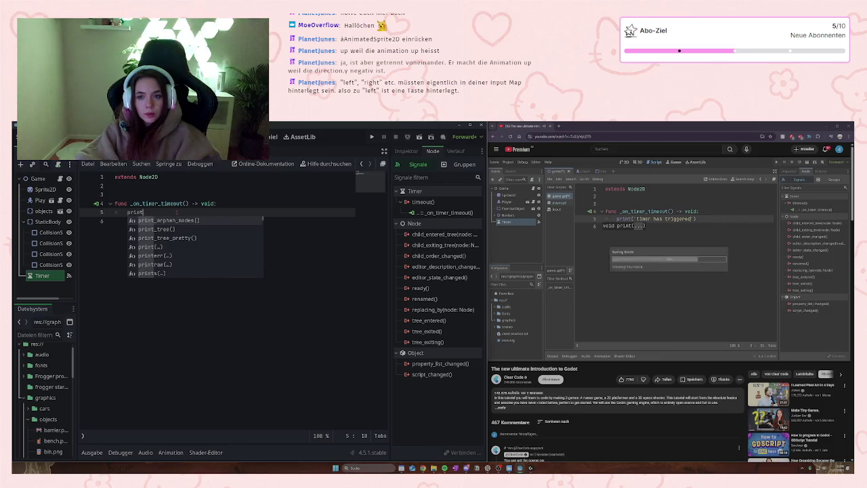
pyautogui.write('(')
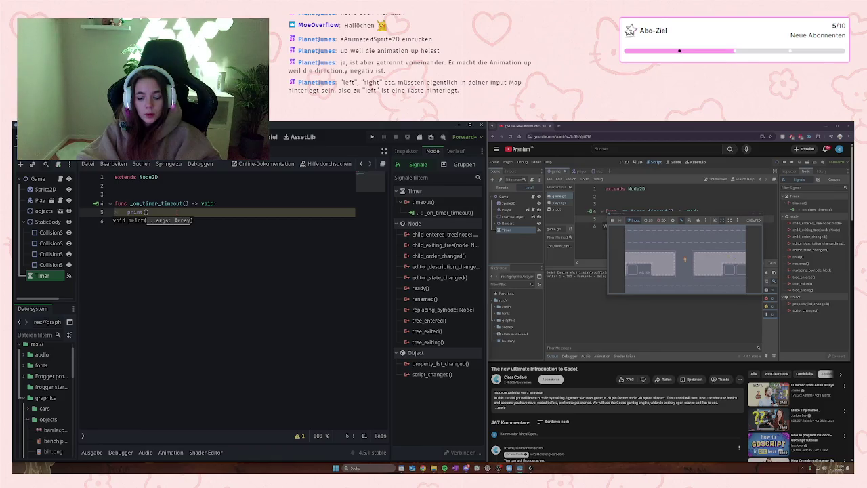
pyautogui.write("'timer is triggerd")
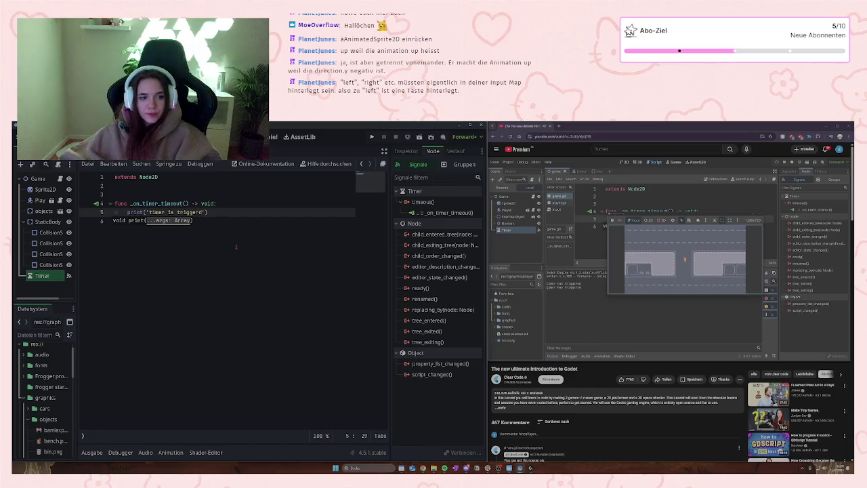
pyautogui.write('ed')
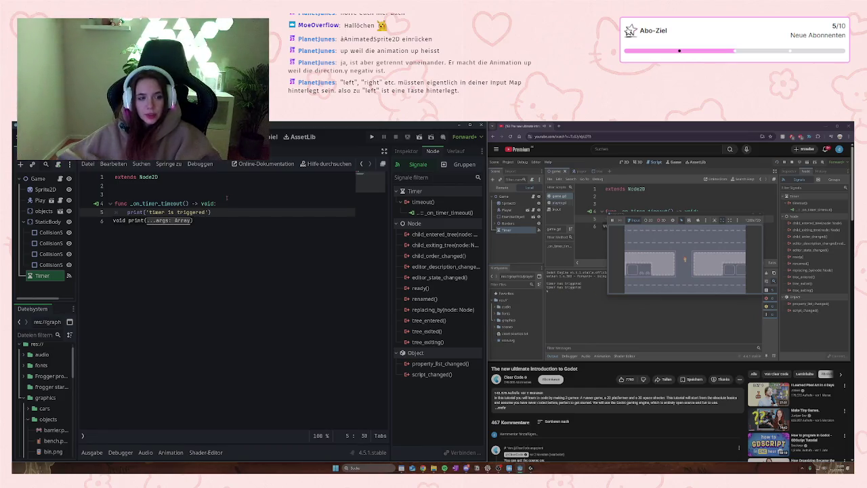
pyautogui.write("')")
pyautogui.hotkey('ctrl', 's')
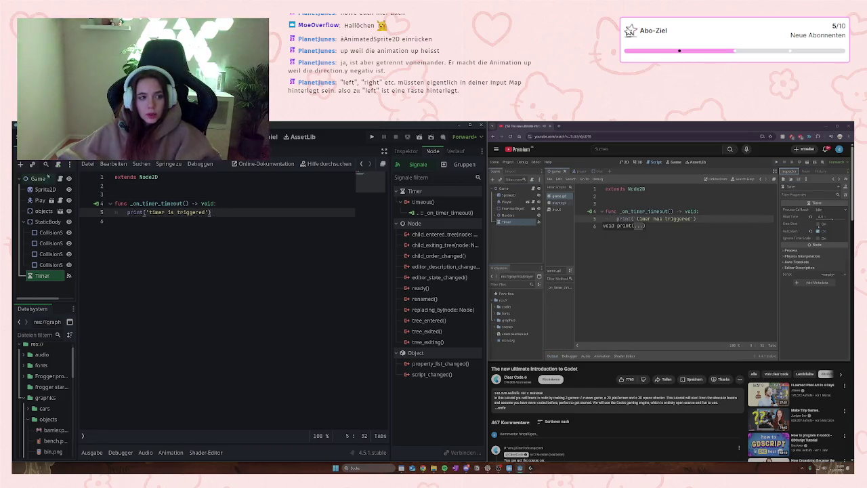
pyautogui.click(39, 178)
pyautogui.press('F5')
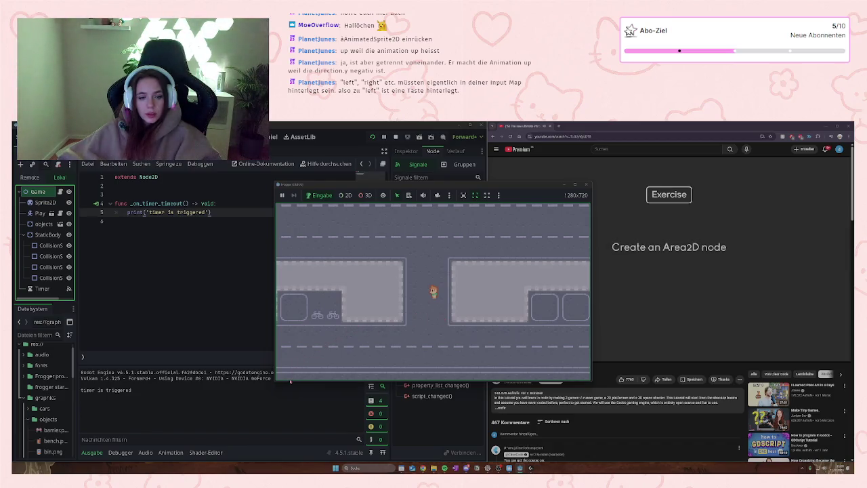
# Step: Close the running game window and stop debugging
pyautogui.click(586, 184)
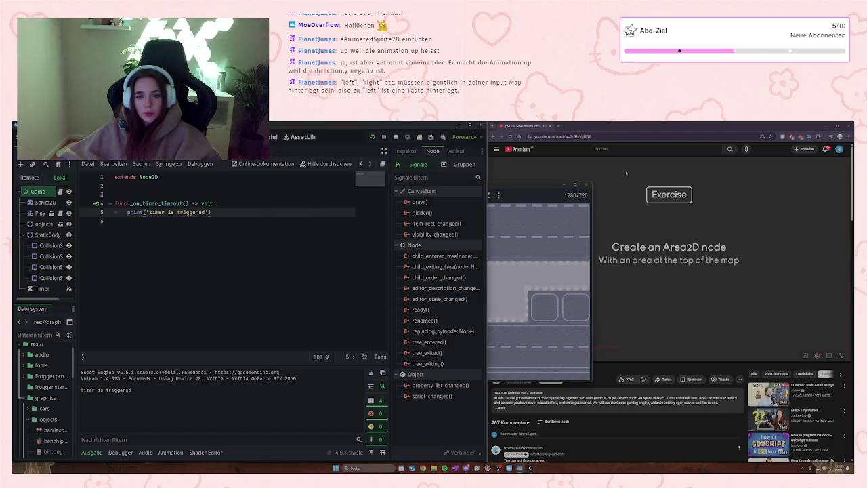
pyautogui.click(587, 184)
pyautogui.click(656, 257)
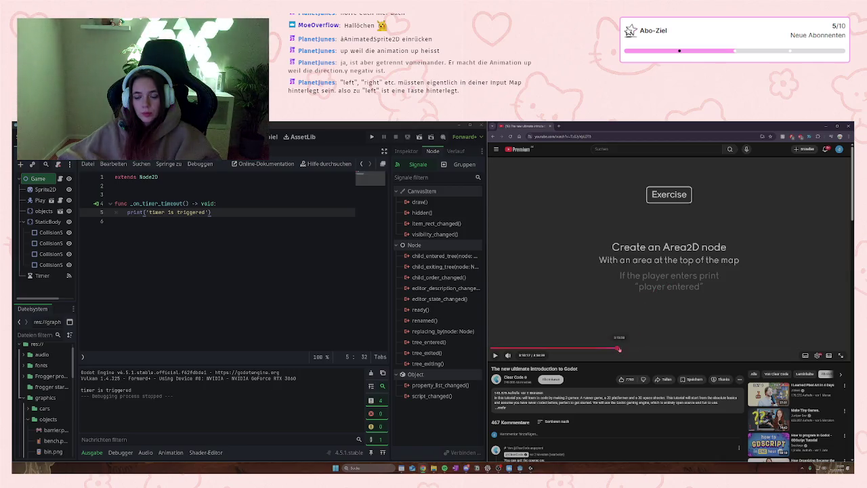
# Step: Add an Area2D node as a child of Game, searching 'area'
pyautogui.click(41, 180)
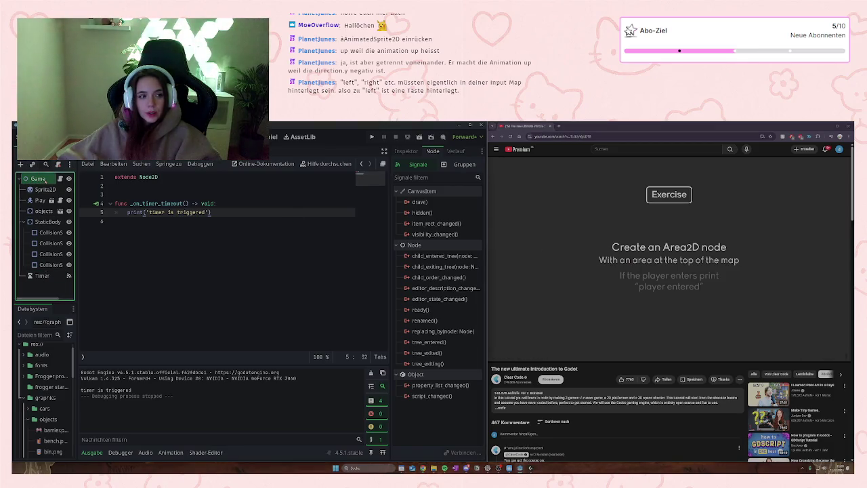
pyautogui.rightClick(42, 180)
pyautogui.click(68, 200)
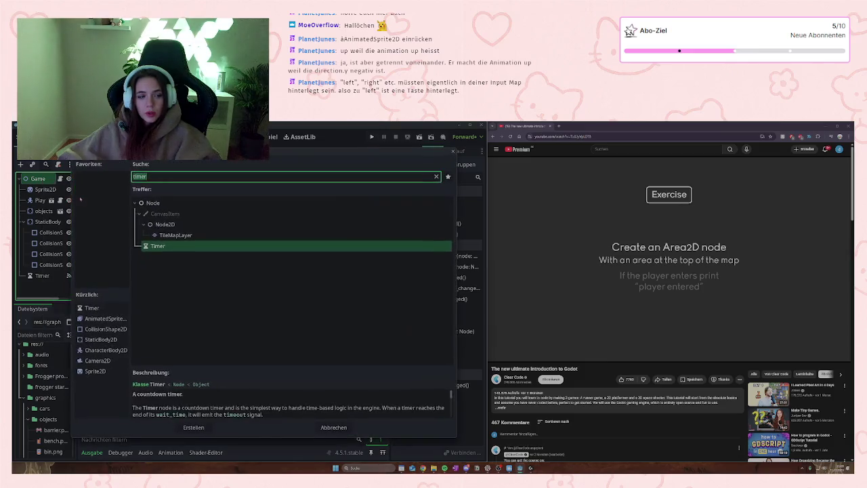
pyautogui.write('area')
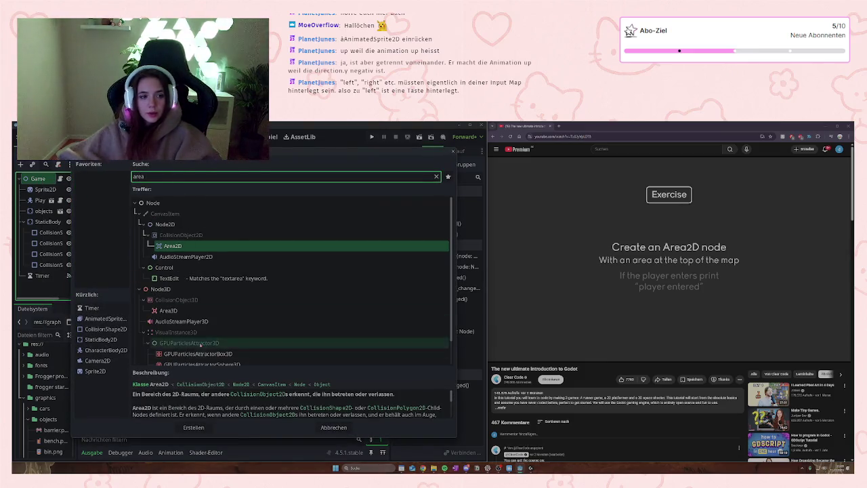
pyautogui.doubleClick(180, 248)
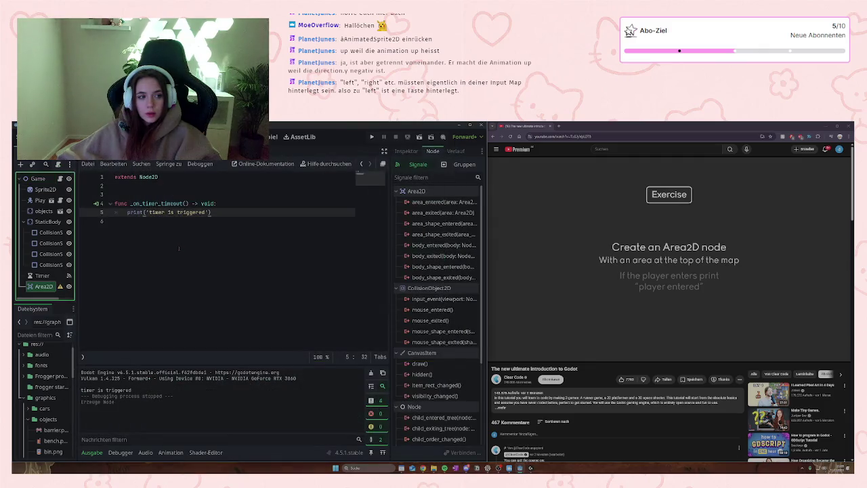
pyautogui.moveTo(61, 291)
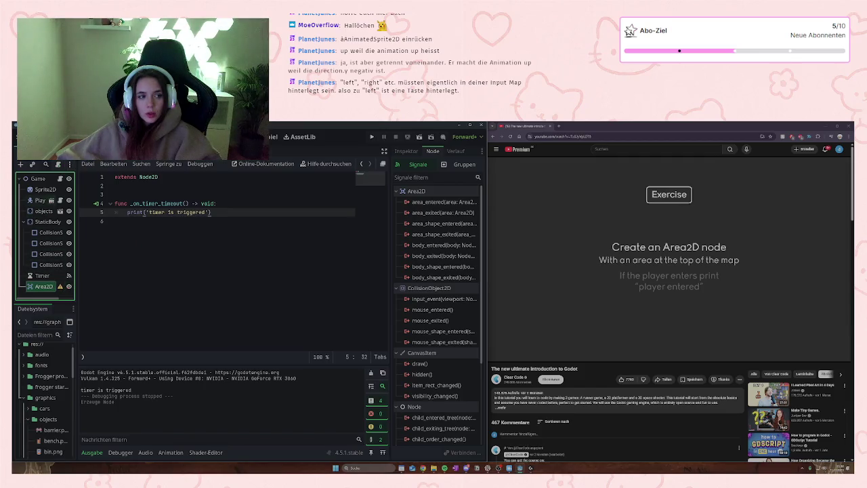
pyautogui.click(179, 220)
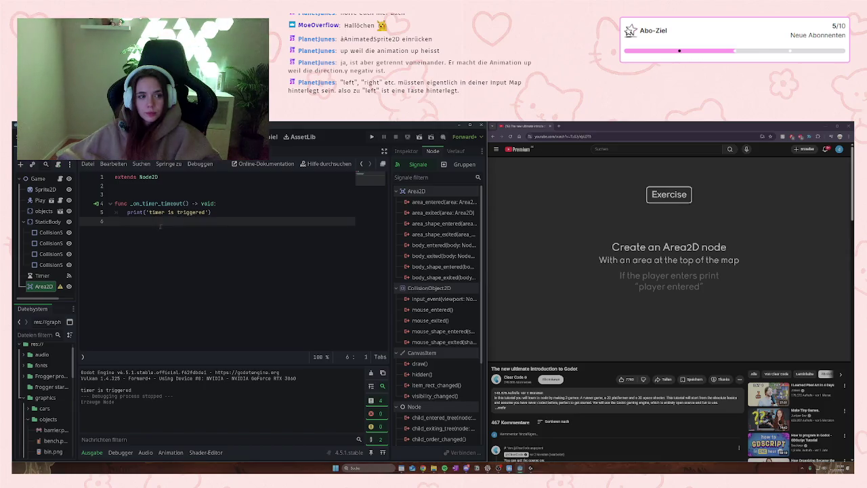
pyautogui.moveTo(619, 266)
pyautogui.press('k')
pyautogui.press('j')
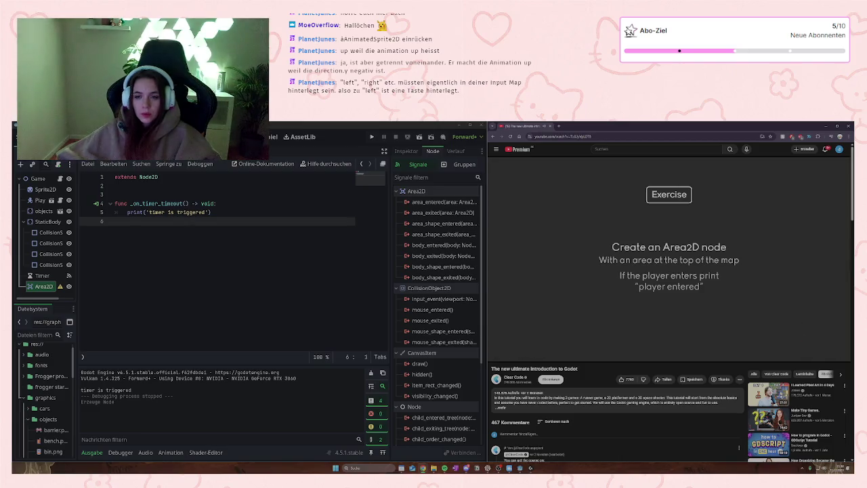
pyautogui.press('k')
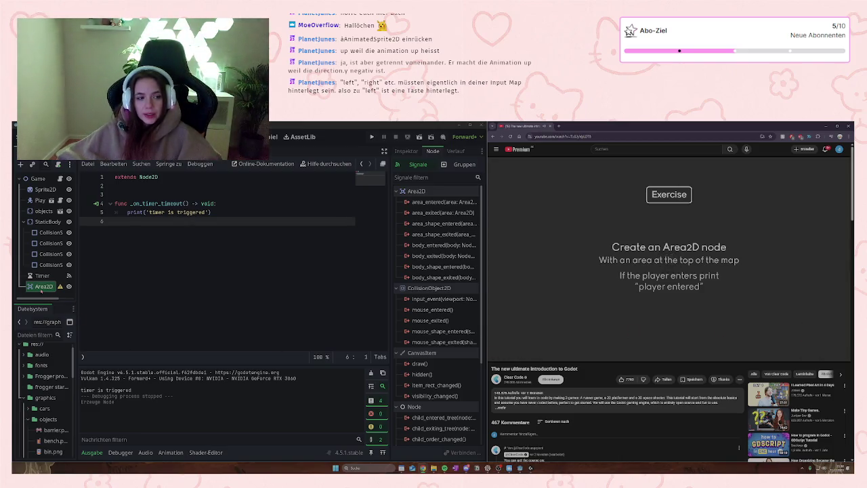
pyautogui.click(60, 286)
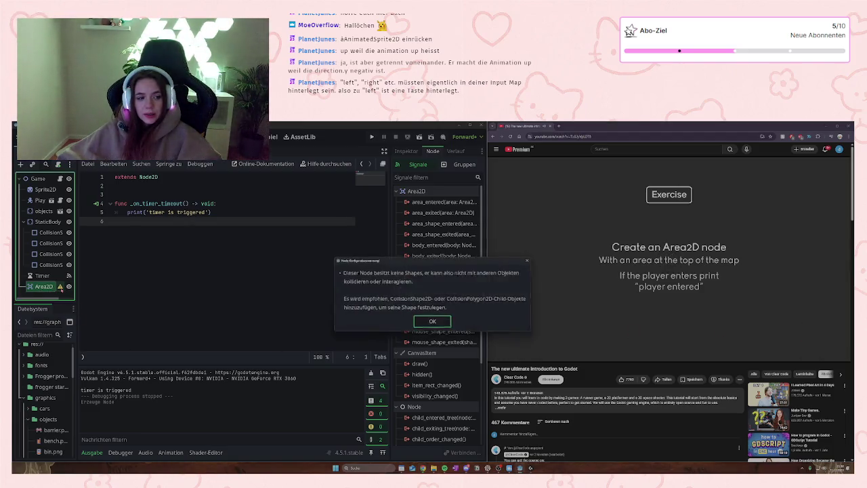
# Step: Add a CollisionShape2D child under Area2D, searching 'coll'
pyautogui.click(433, 322)
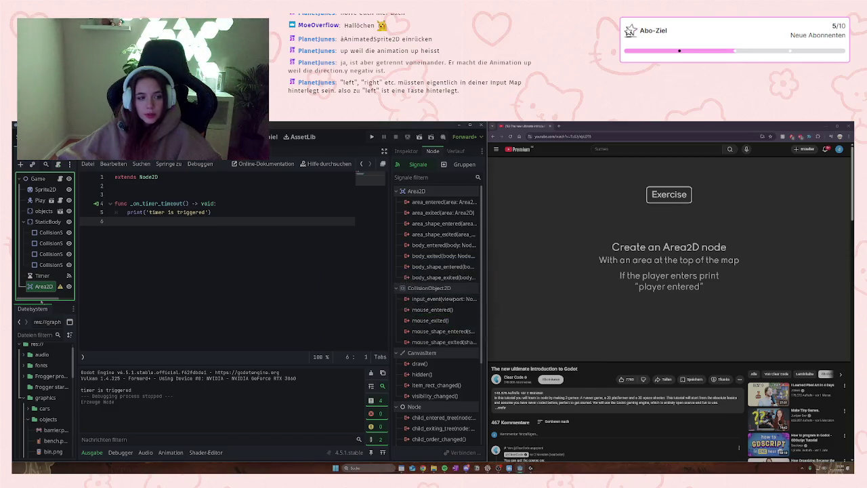
pyautogui.rightClick(42, 288)
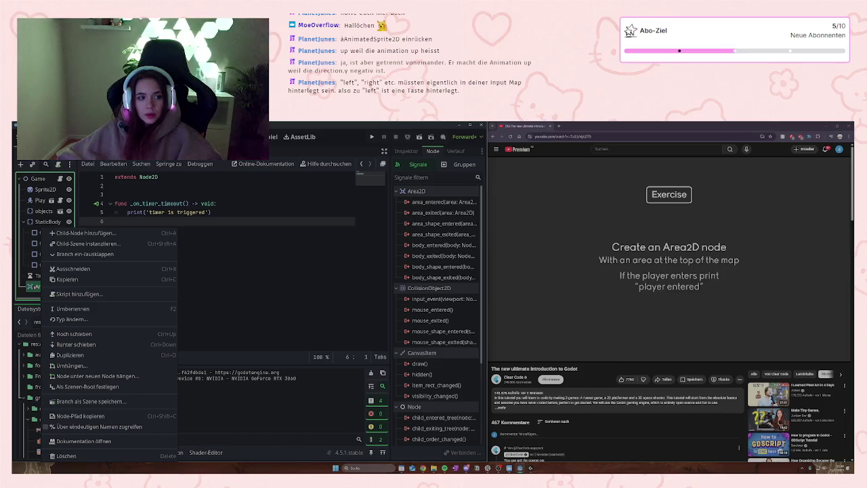
pyautogui.click(45, 286)
pyautogui.rightClick(49, 286)
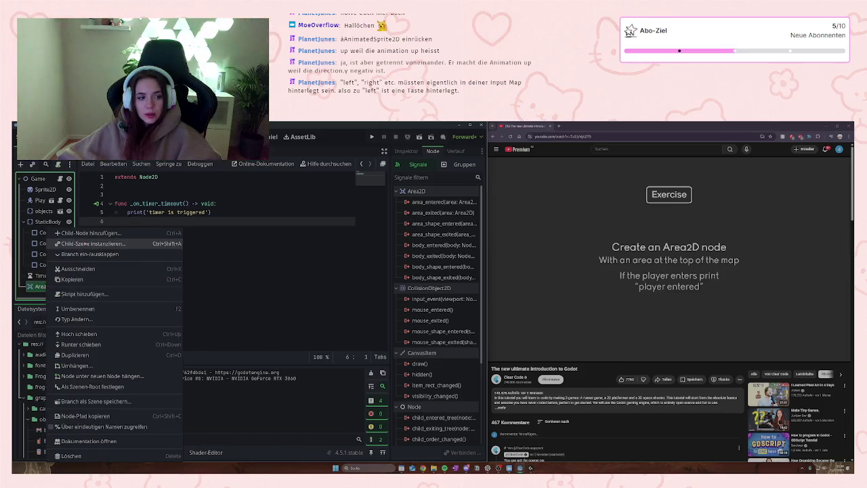
pyautogui.click(91, 232)
pyautogui.write('coll')
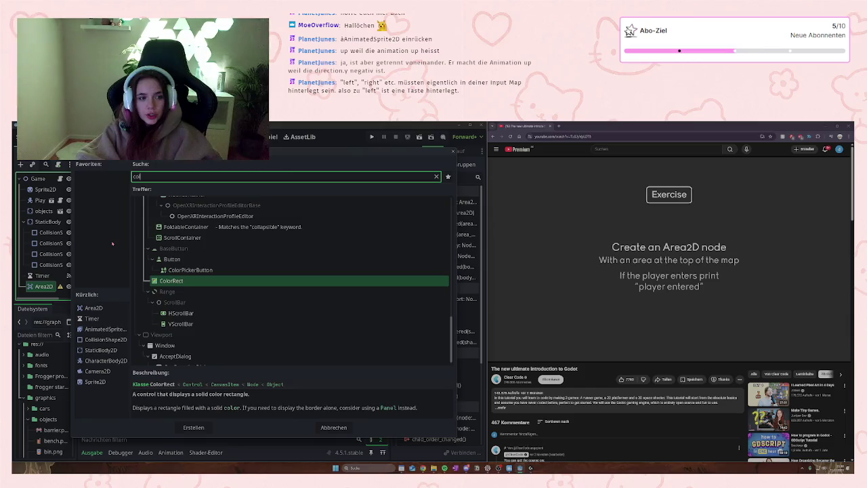
pyautogui.press('Return')
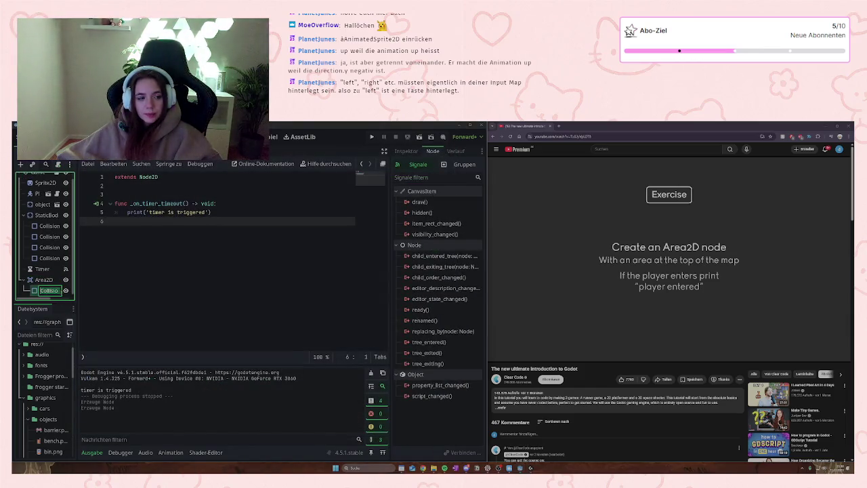
# Step: Compare the new collision shape with the StaticBody's collision shape and read its missing-shape warning
pyautogui.moveTo(57, 290)
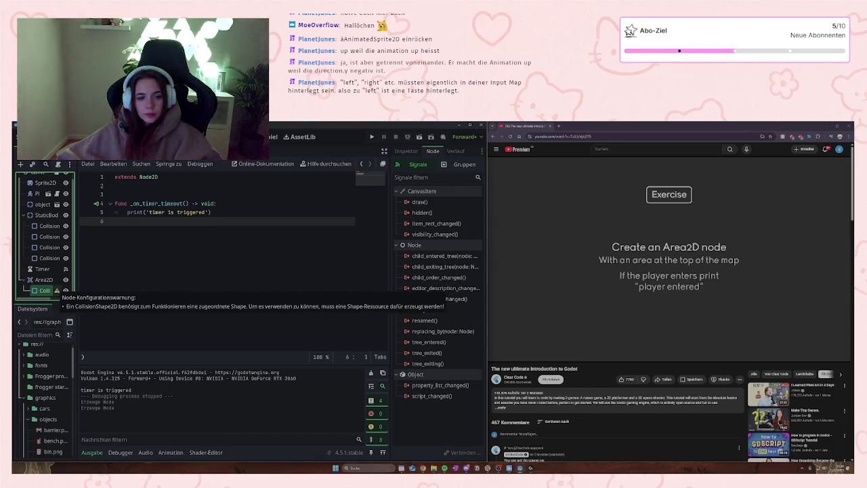
pyautogui.doubleClick(48, 290)
pyautogui.click(46, 229)
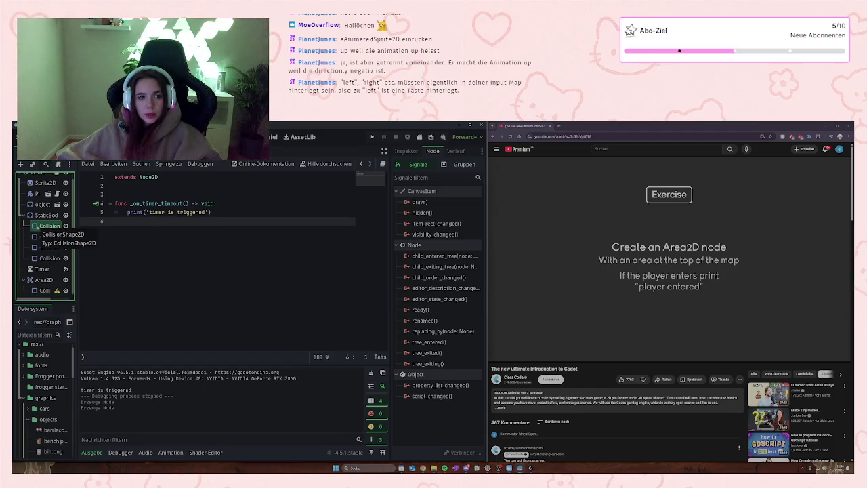
pyautogui.click(45, 226)
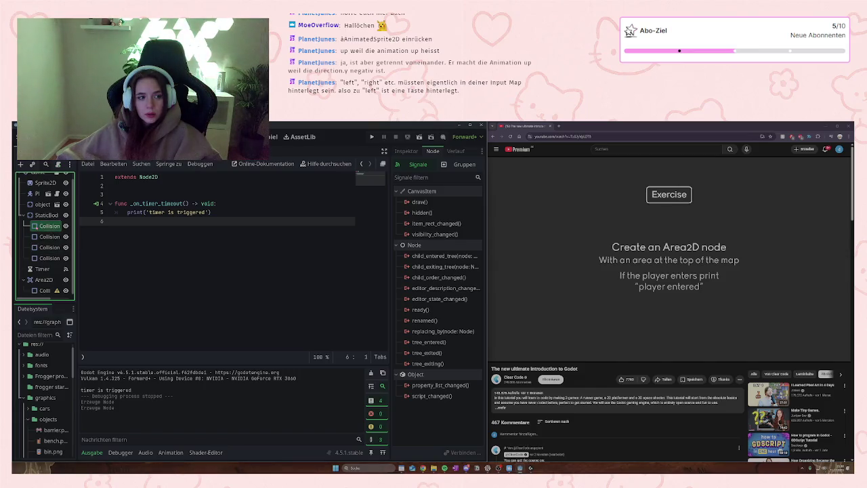
pyautogui.rightClick(38, 225)
pyautogui.click(38, 290)
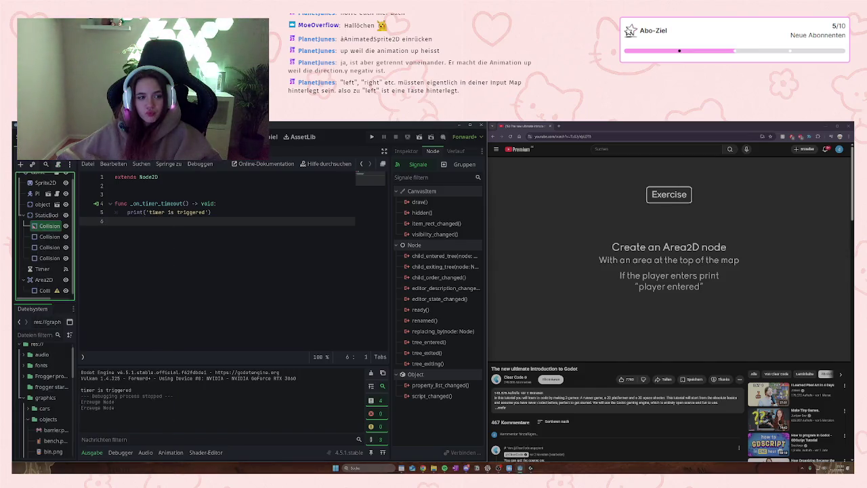
pyautogui.click(39, 290)
pyautogui.click(56, 289)
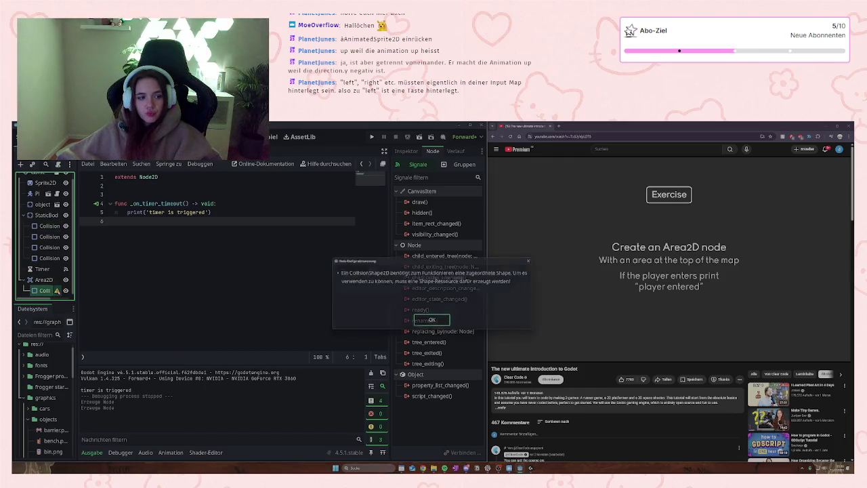
pyautogui.click(415, 321)
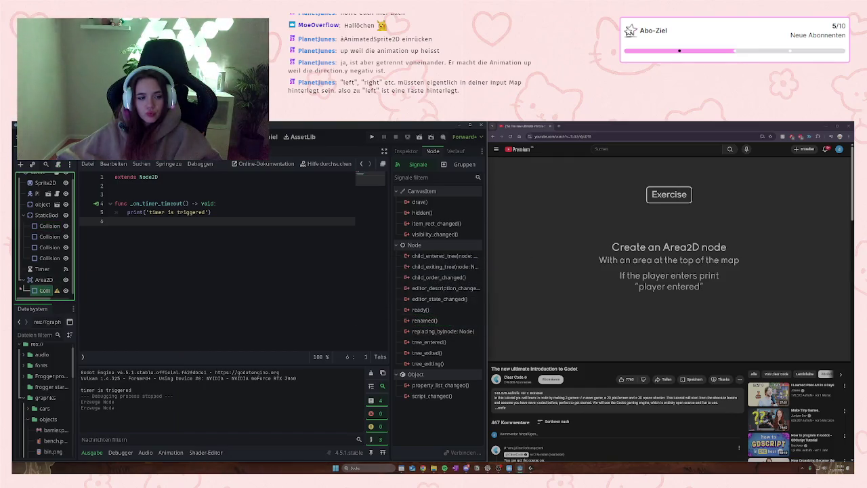
pyautogui.rightClick(45, 227)
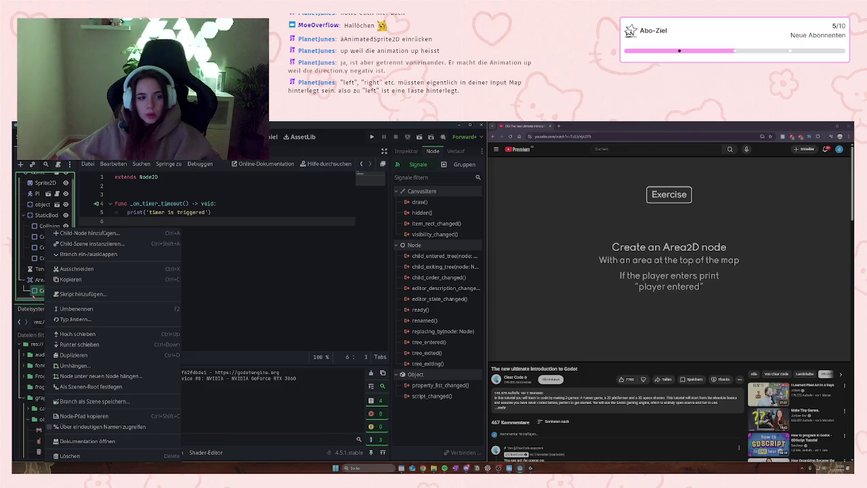
pyautogui.press('Escape')
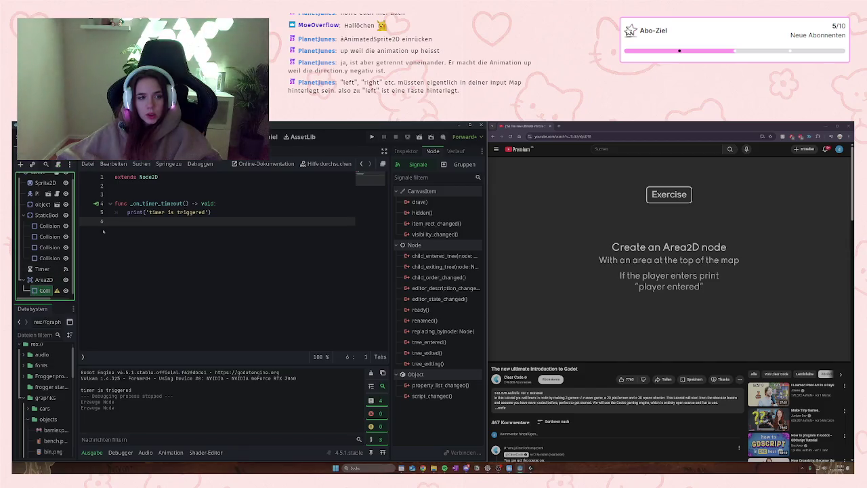
pyautogui.click(49, 225)
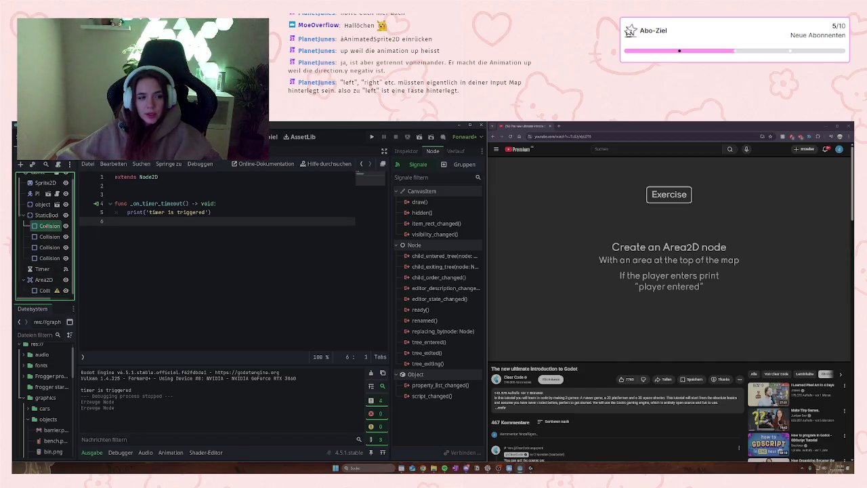
# Step: Inspect the StaticBody's collision shape properties for reference
pyautogui.click(42, 214)
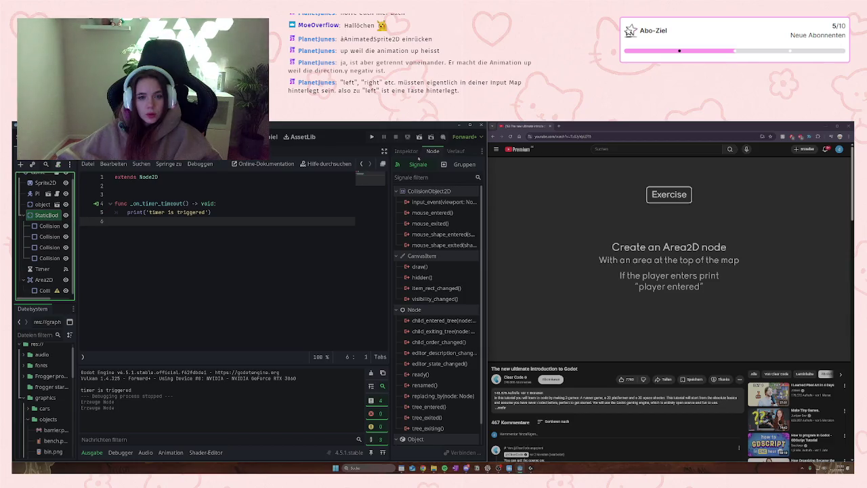
pyautogui.click(407, 150)
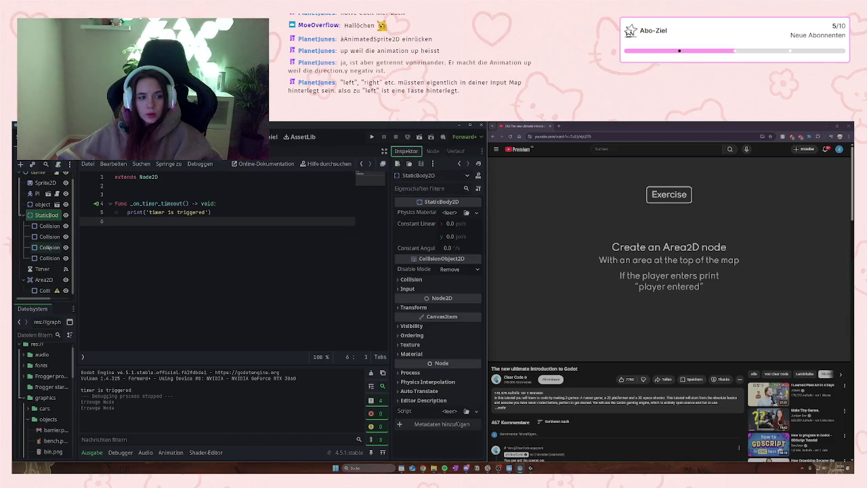
pyautogui.click(49, 225)
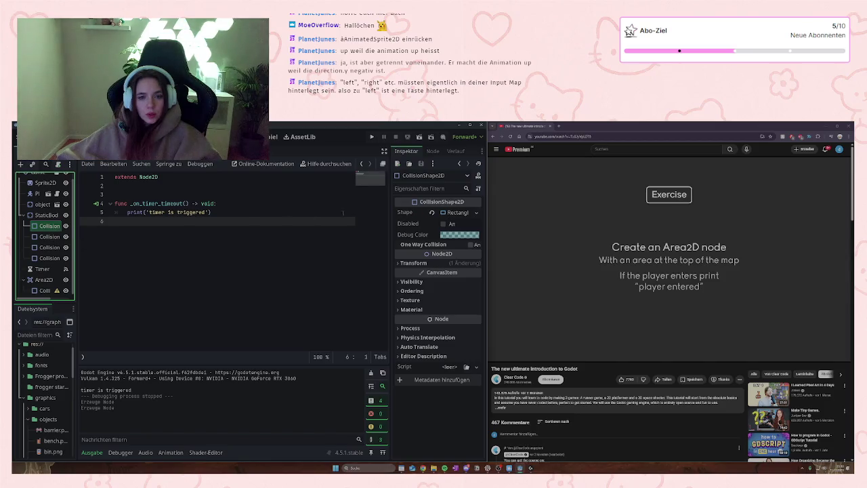
# Step: Assign a New RectangleShape2D to the Area2D's collision shape and switch to the 2D view
pyautogui.click(45, 290)
pyautogui.click(450, 212)
pyautogui.click(450, 212)
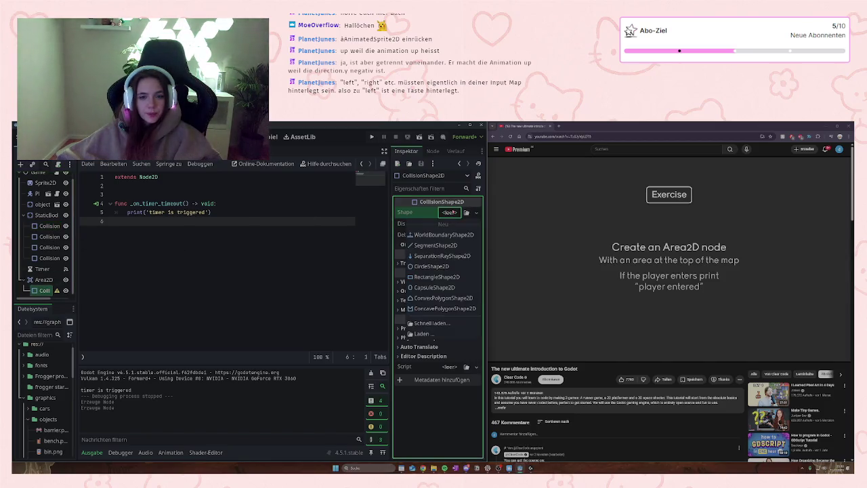
pyautogui.click(437, 277)
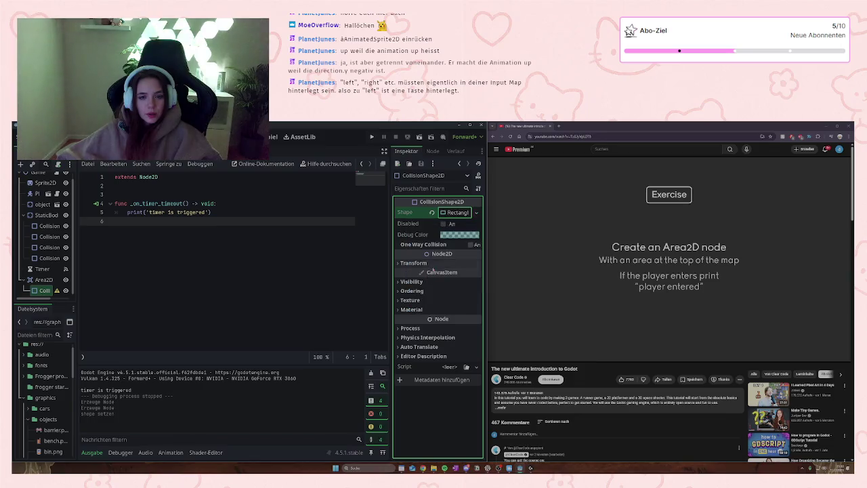
pyautogui.click(48, 290)
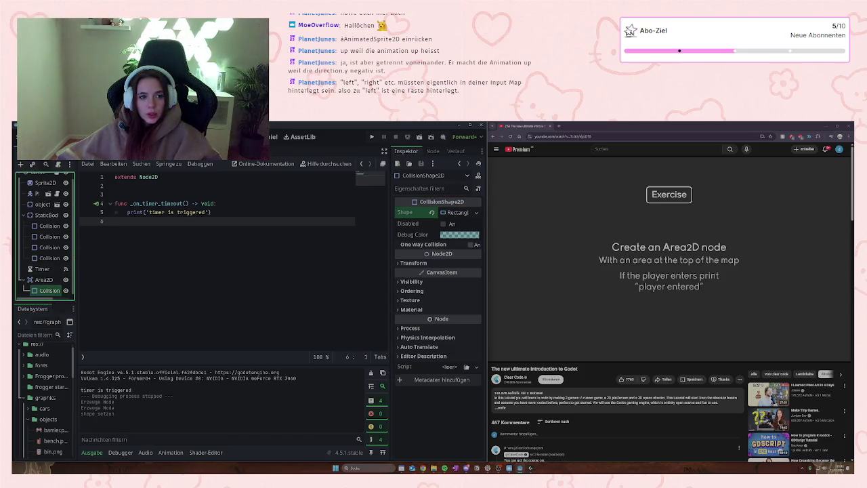
pyautogui.hotkey('ctrl', 'F1')
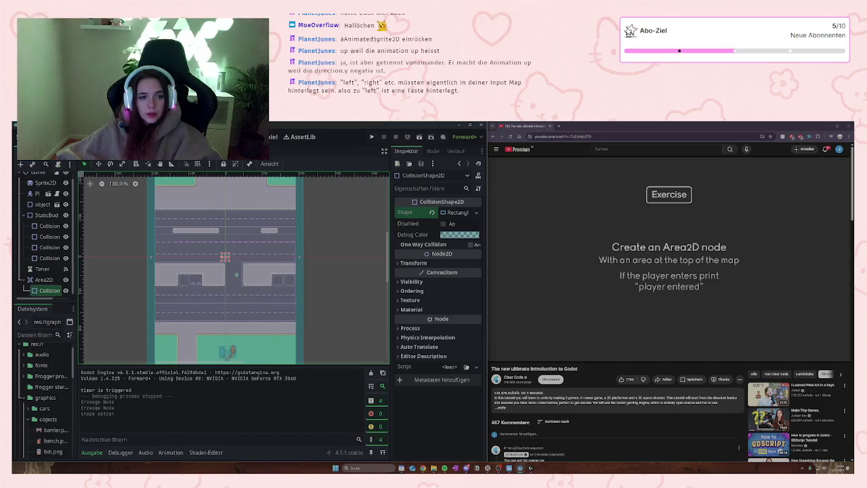
# Step: Drag the collision rectangle's handles to stretch it across the top road
pyautogui.moveTo(221, 252)
pyautogui.mouseDown()
pyautogui.moveTo(170, 204)
pyautogui.moveTo(156, 211)
pyautogui.mouseUp()
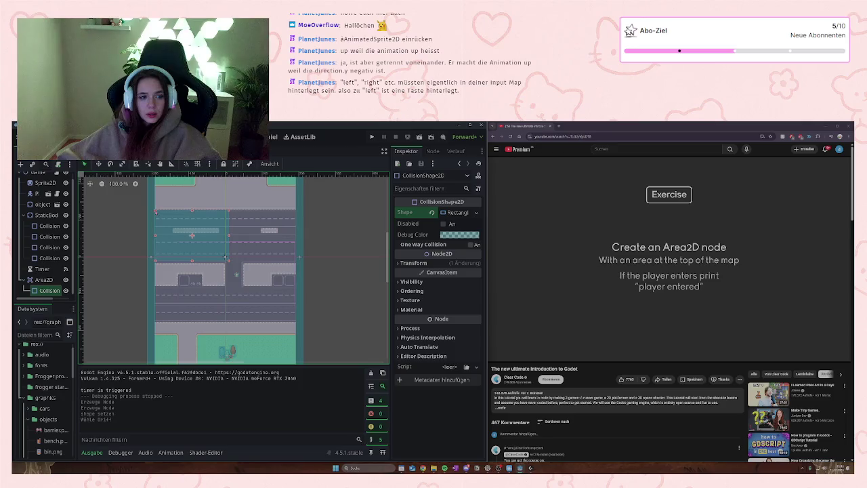
pyautogui.click(228, 259)
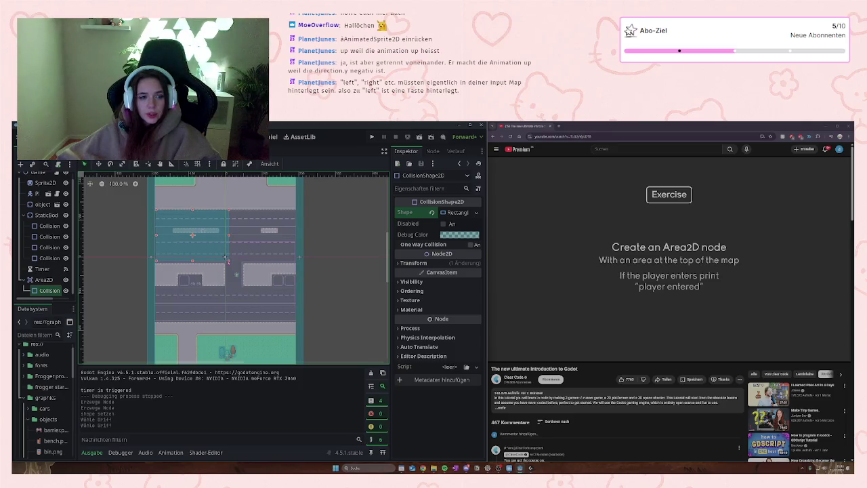
pyautogui.moveTo(227, 260)
pyautogui.mouseDown()
pyautogui.moveTo(284, 224)
pyautogui.moveTo(297, 227)
pyautogui.mouseUp()
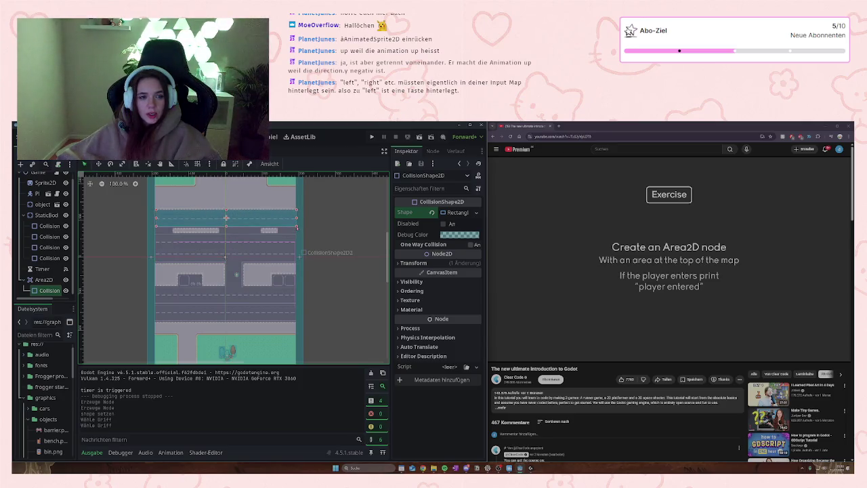
pyautogui.click(295, 228)
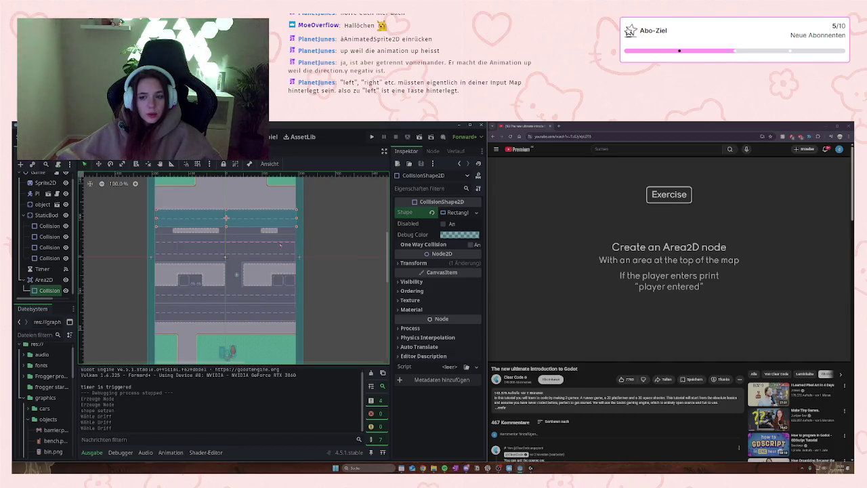
# Step: Reselect the collision node, open and cancel Add Child Node, then show its signals
pyautogui.click(45, 291)
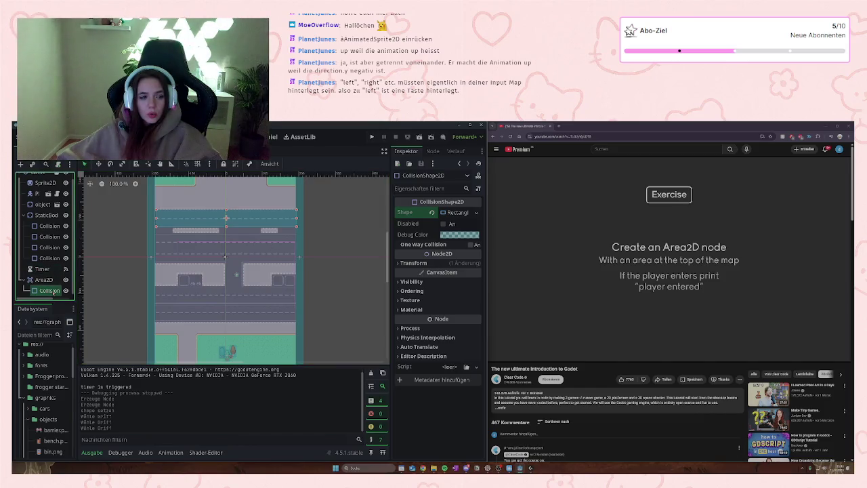
pyautogui.click(44, 280)
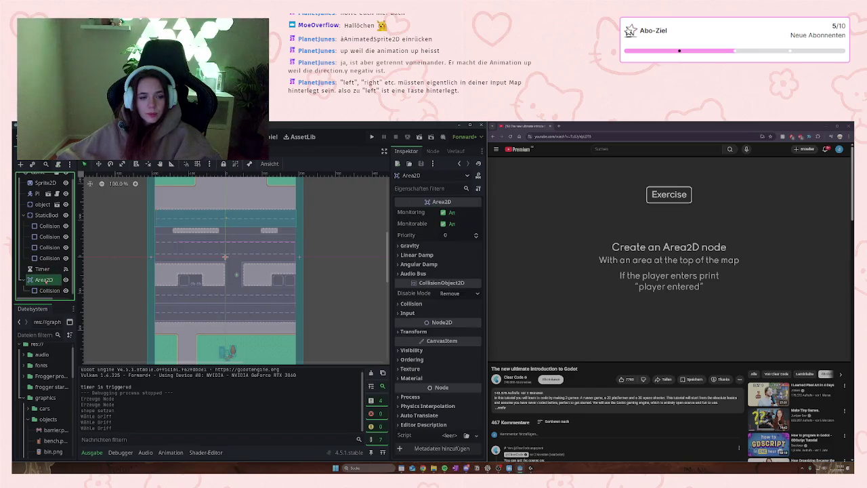
pyautogui.click(43, 290)
pyautogui.click(42, 280)
pyautogui.click(43, 290)
pyautogui.rightClick(42, 291)
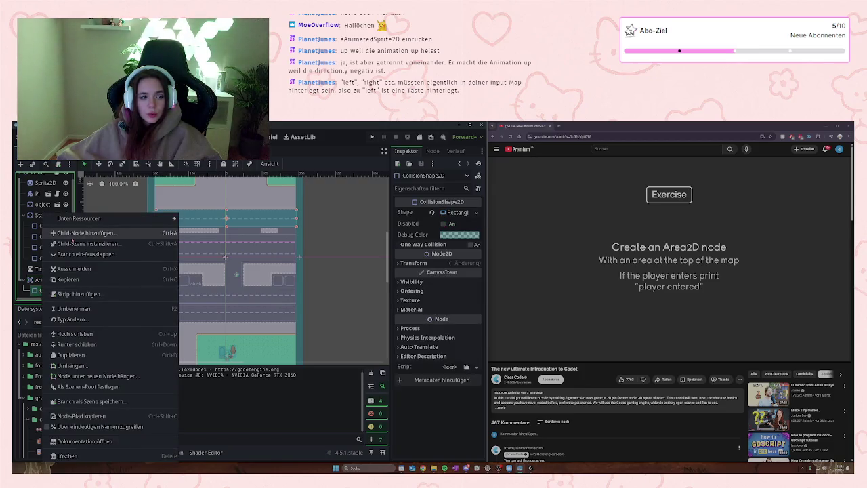
pyautogui.click(75, 233)
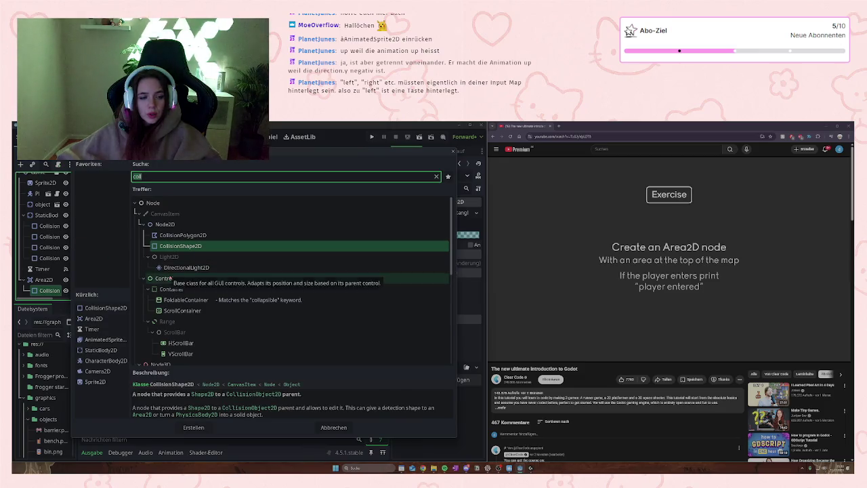
pyautogui.click(332, 431)
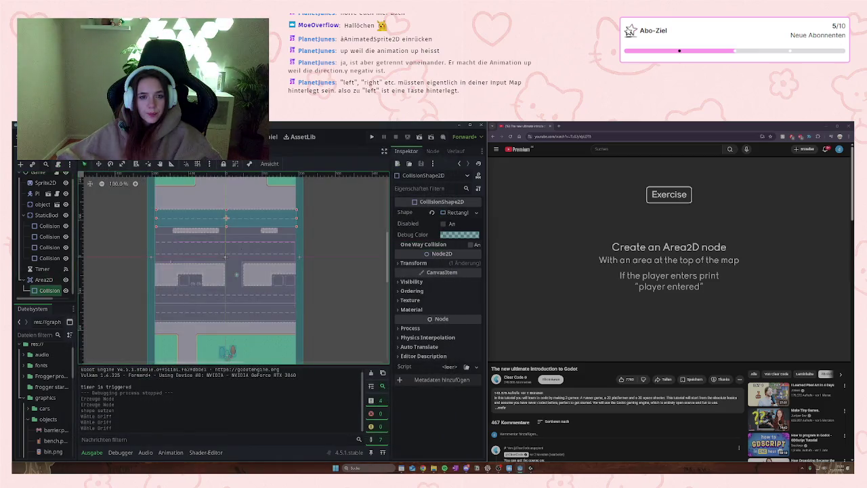
pyautogui.click(435, 151)
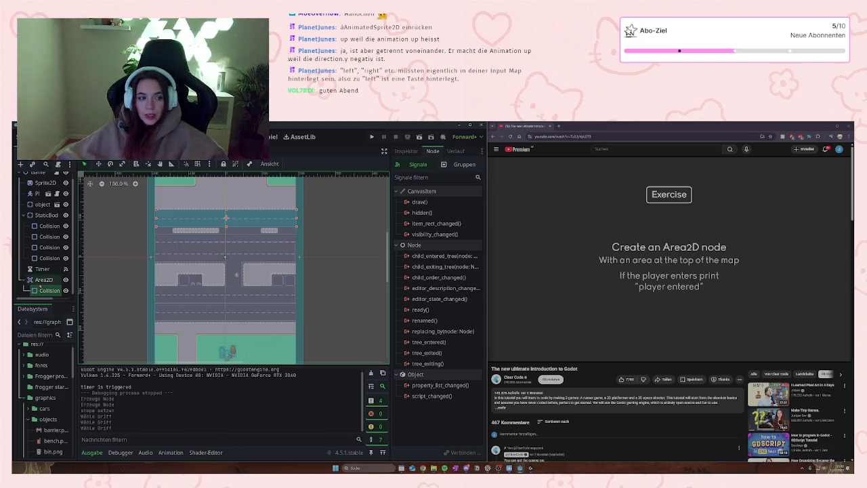
# Step: Select the Area2D under Game to list its signals, including body_entered
pyautogui.click(43, 280)
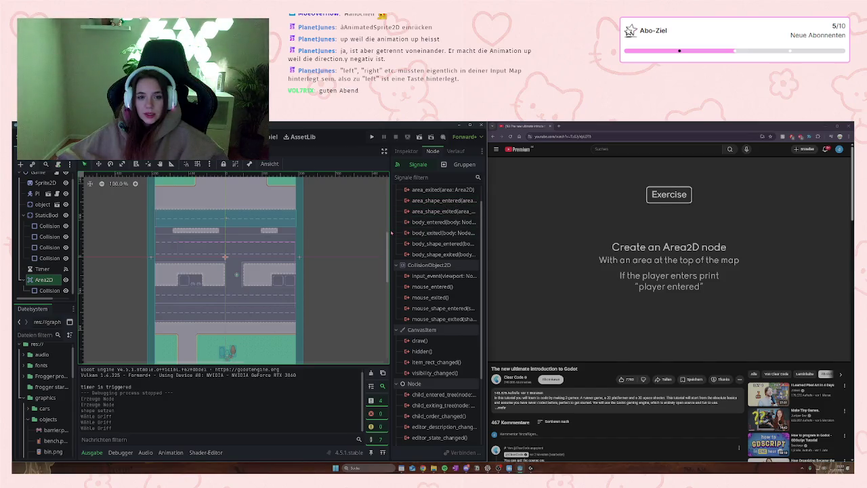
pyautogui.moveTo(389, 231); pyautogui.dragTo(287, 231)
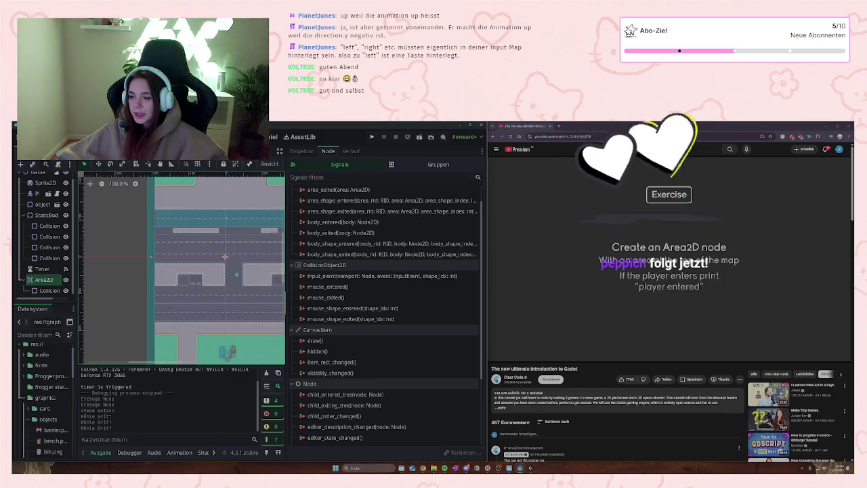
pyautogui.moveTo(285, 231)
pyautogui.mouseDown()
pyautogui.moveTo(433, 235)
pyautogui.moveTo(285, 258)
pyautogui.mouseUp()
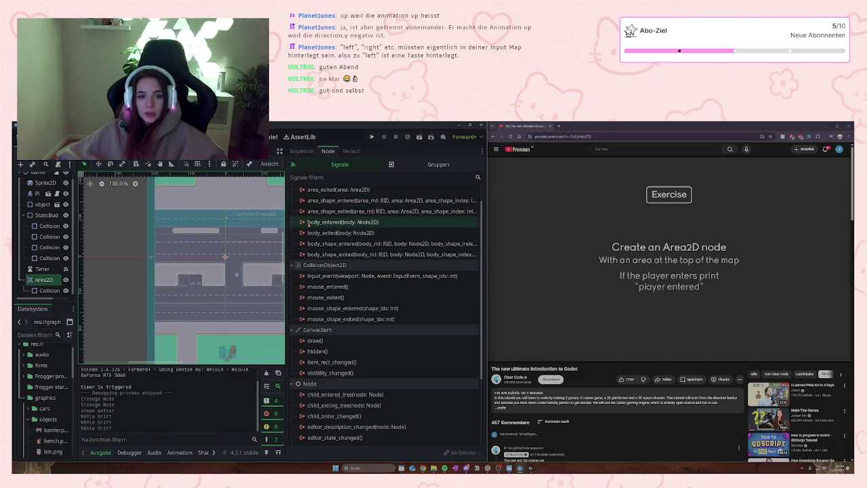
pyautogui.click(333, 222)
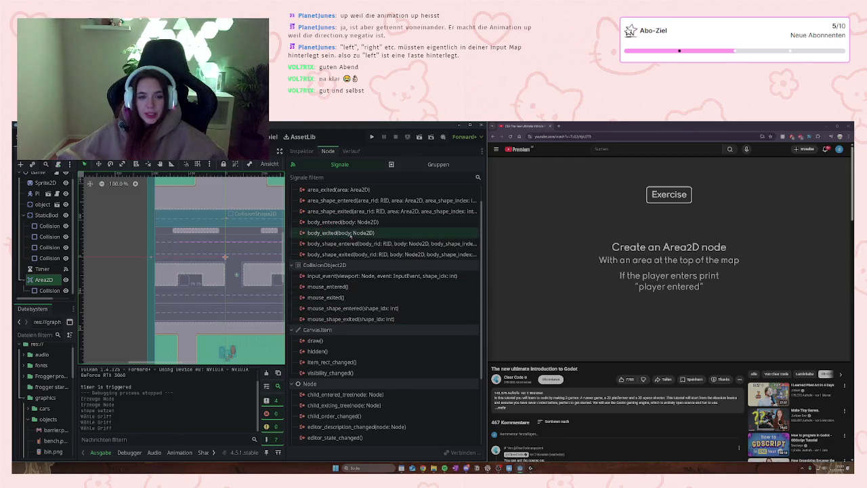
pyautogui.moveTo(334, 248)
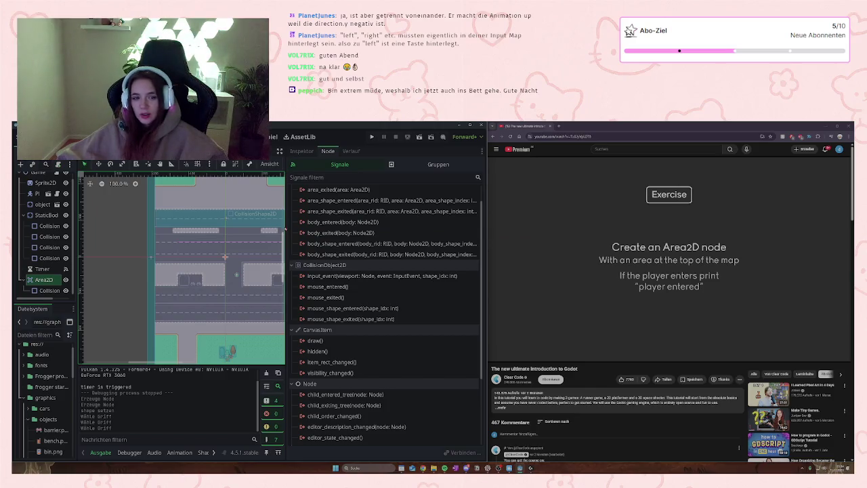
pyautogui.moveTo(284, 228)
pyautogui.mouseDown()
pyautogui.moveTo(367, 222)
pyautogui.moveTo(309, 240)
pyautogui.mouseUp()
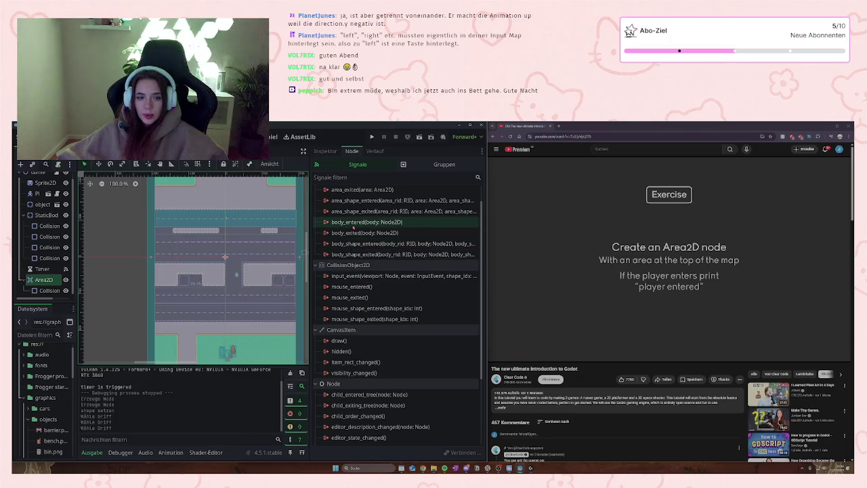
pyautogui.moveTo(353, 227)
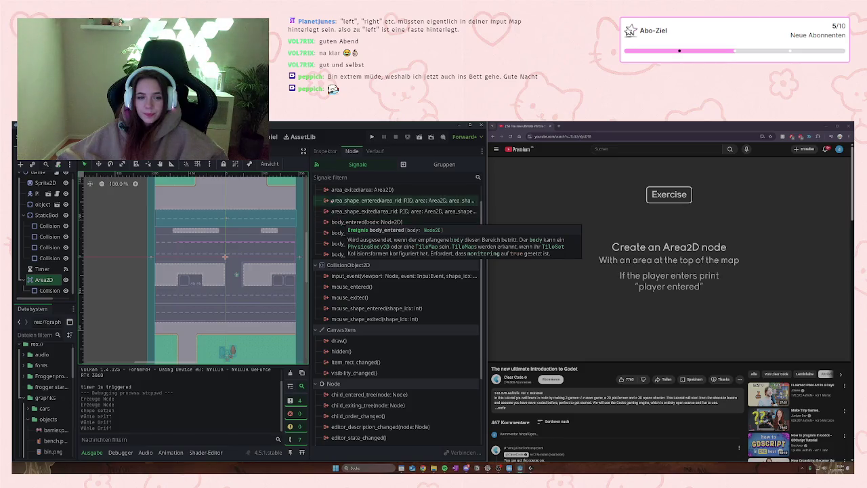
pyautogui.moveTo(343, 195)
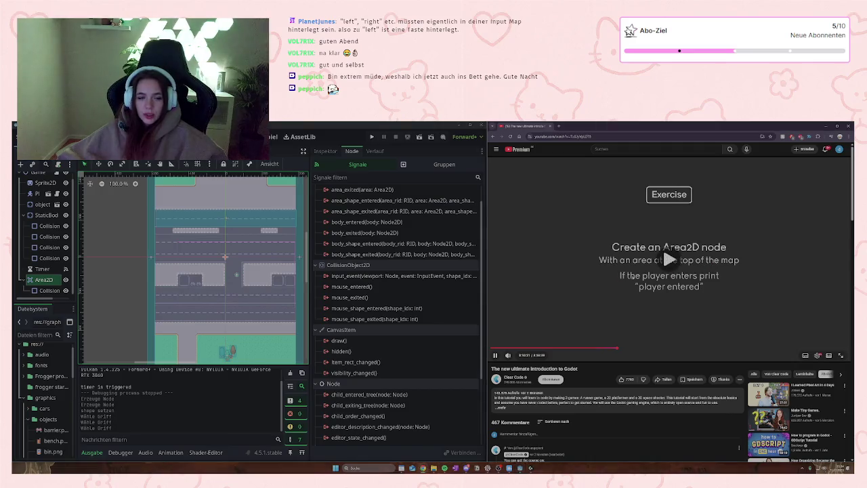
pyautogui.moveTo(310, 230); pyautogui.dragTo(391, 224)
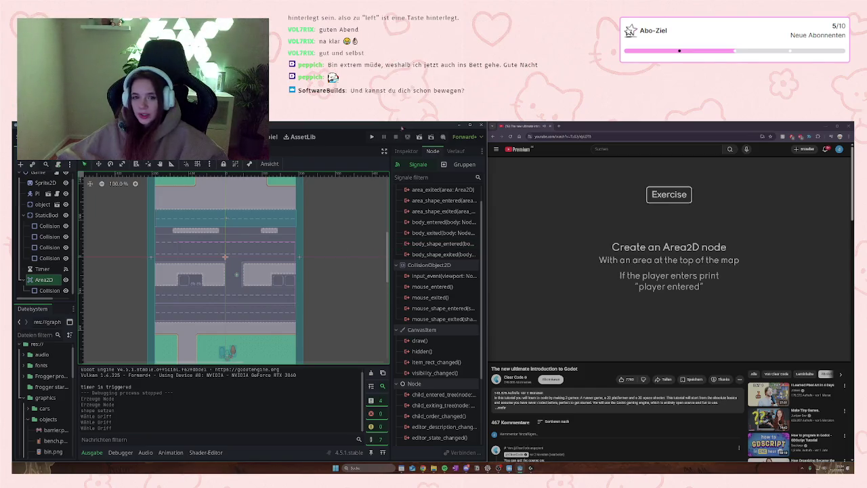
pyautogui.click(371, 137)
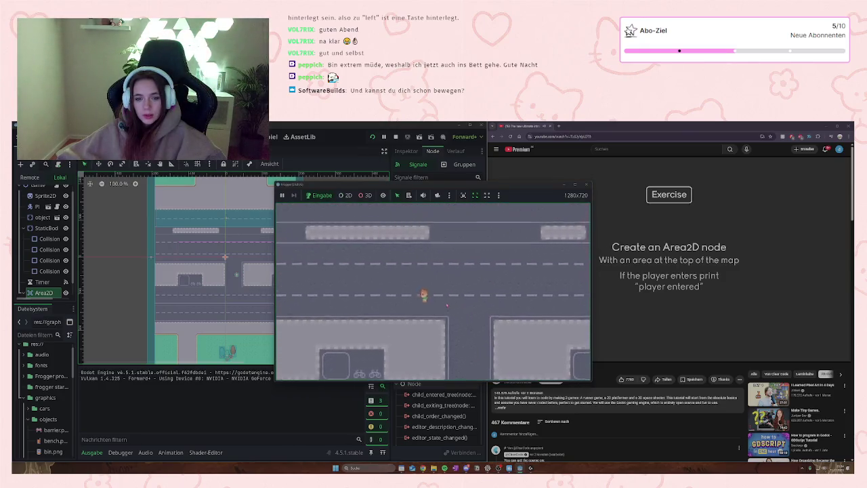
# Step: Walk the player four steps up the road toward the map top, then stop the run with F8
pyautogui.press('Up')
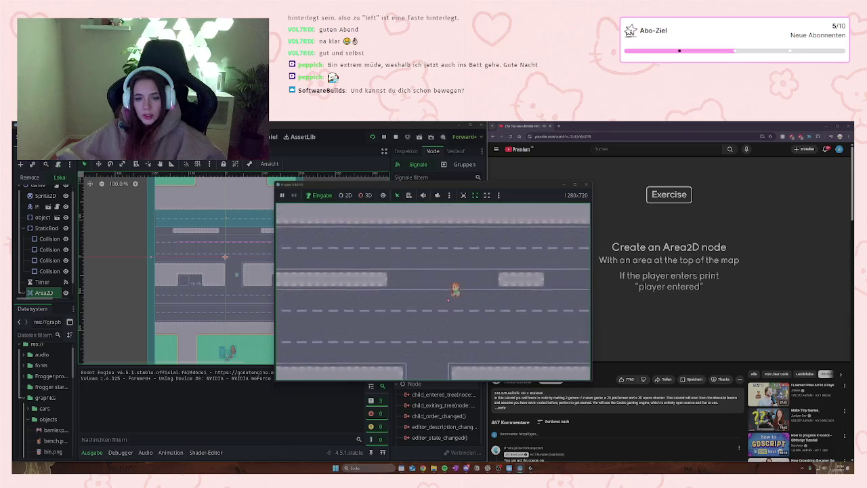
pyautogui.press('Up')
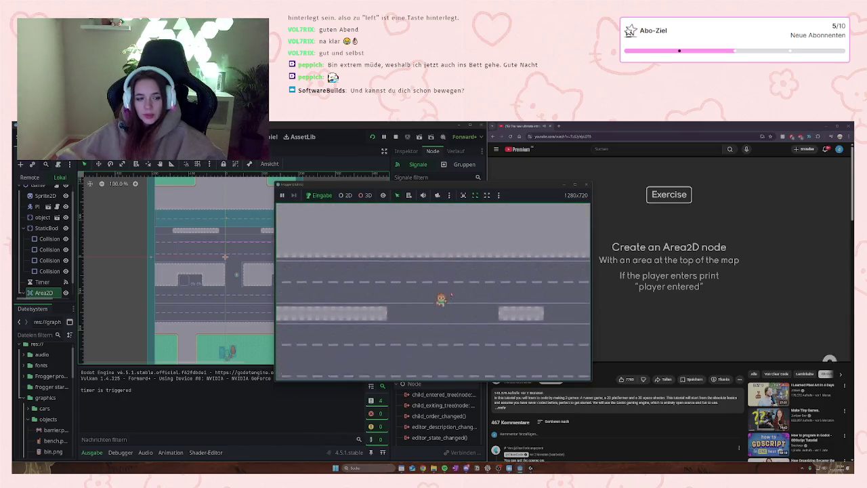
pyautogui.press('Up')
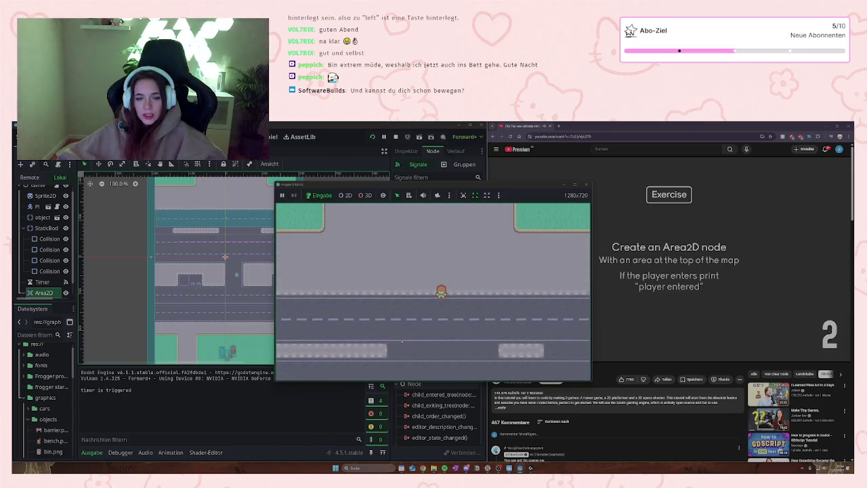
pyautogui.press('Up')
pyautogui.press('F8')
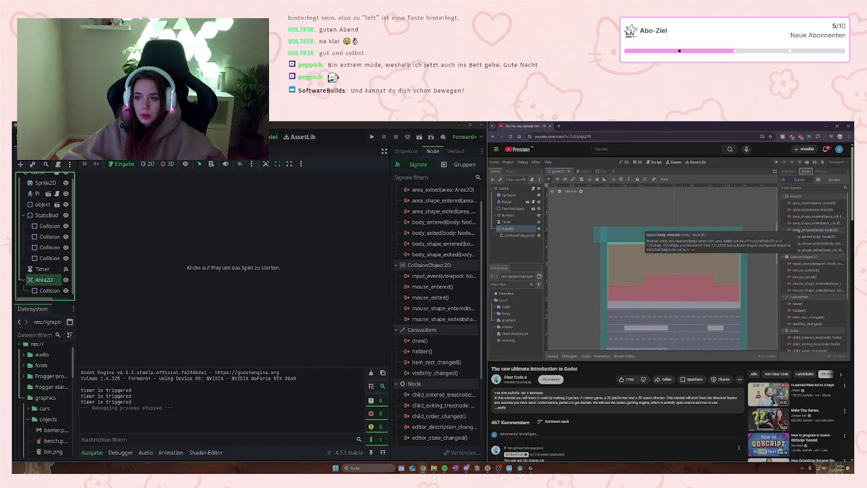
# Step: Connect Area2D's body_entered signal to the Player node, generating _on_area_2d_body_entered in player.gd
pyautogui.press('XF86AudioPlay')
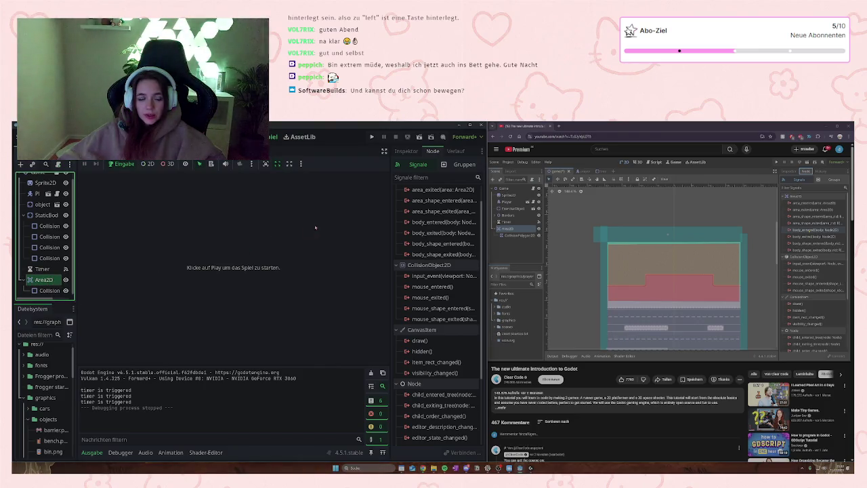
pyautogui.click(46, 291)
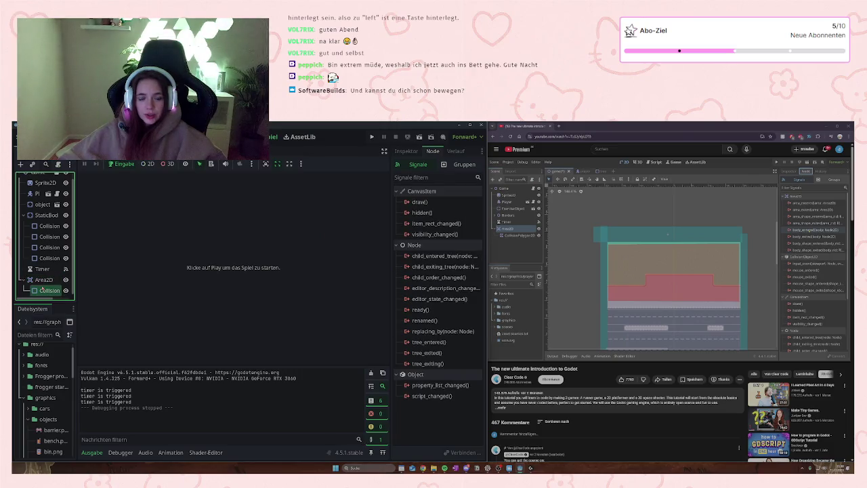
pyautogui.click(53, 281)
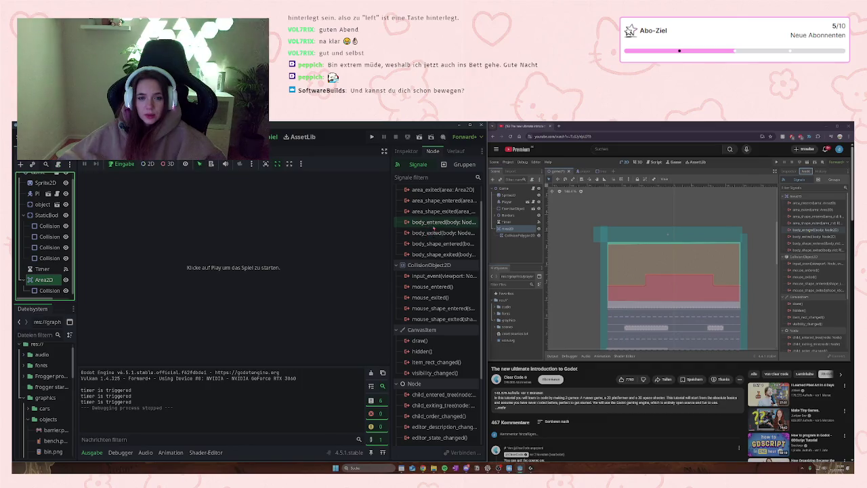
pyautogui.click(444, 223)
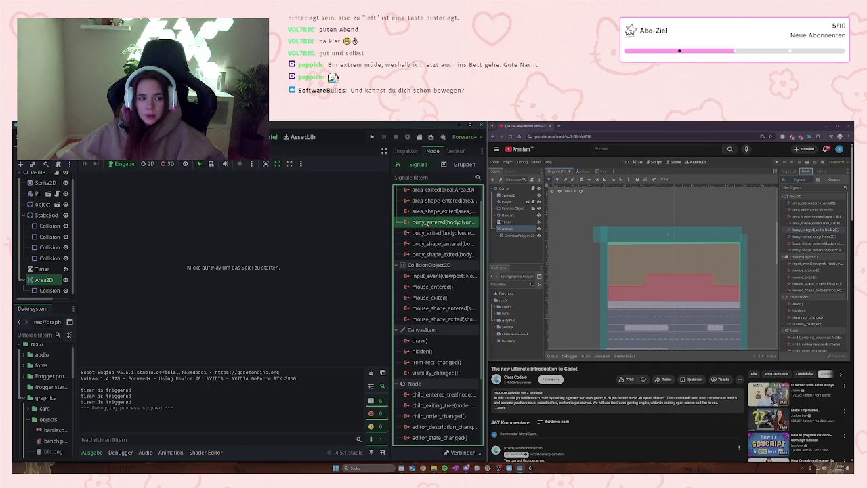
pyautogui.doubleClick(428, 224)
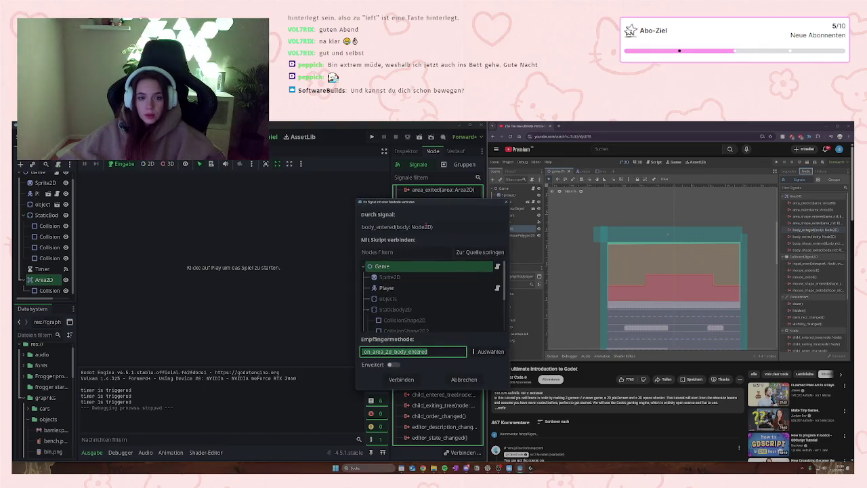
pyautogui.scroll(-3, 440, 315)
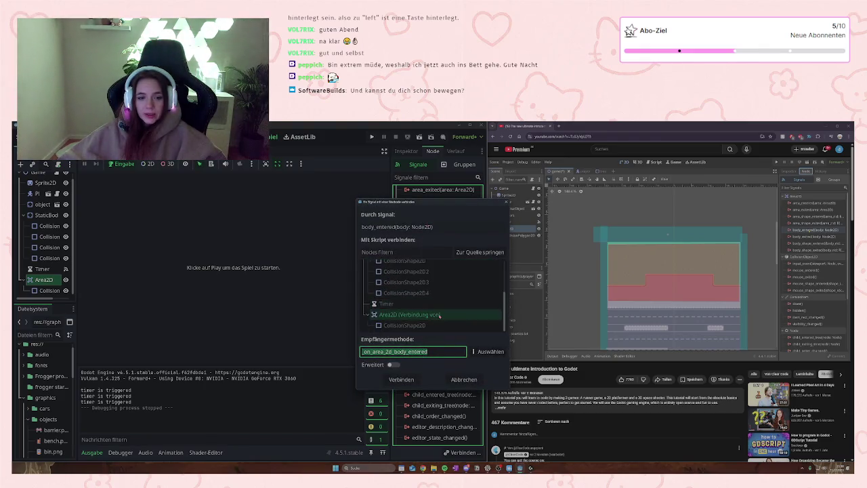
pyautogui.scroll(3, 434, 297)
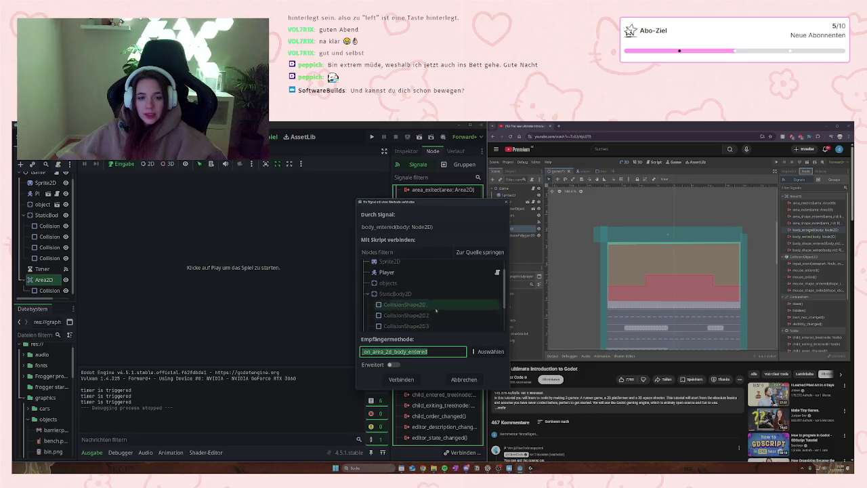
pyautogui.click(404, 274)
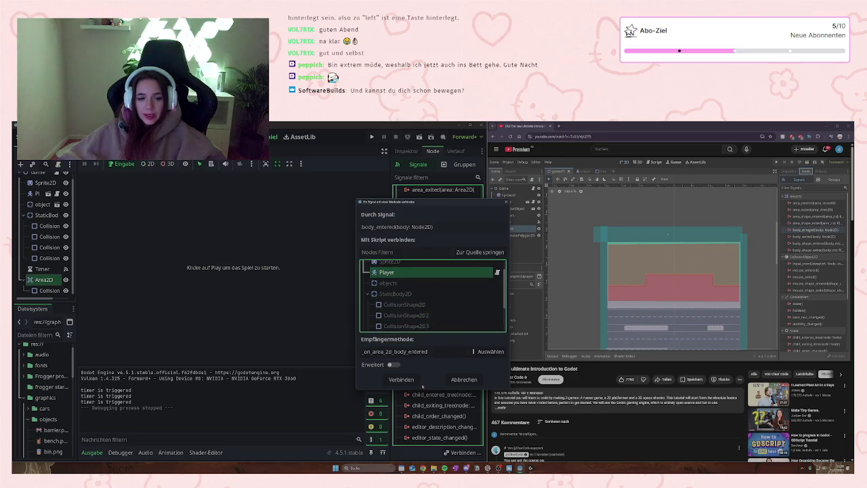
pyautogui.click(407, 380)
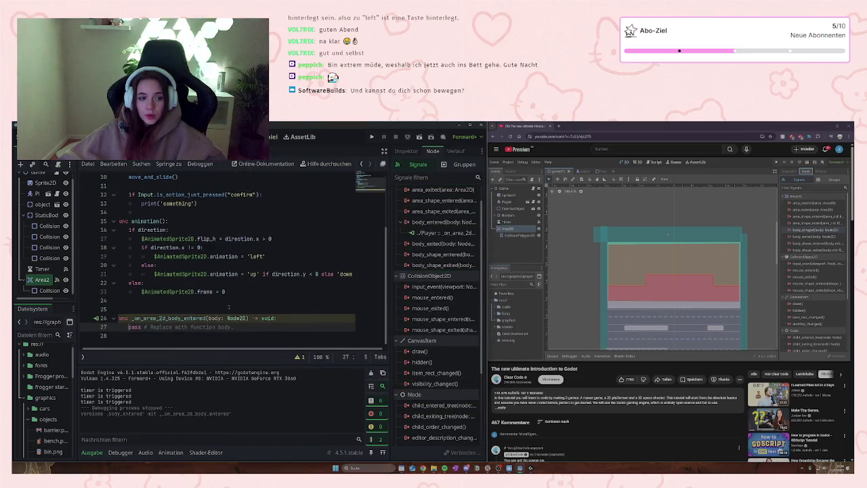
# Step: Replace pass in _on_area_2d_body_entered with print('player entered')
pyautogui.write('print')
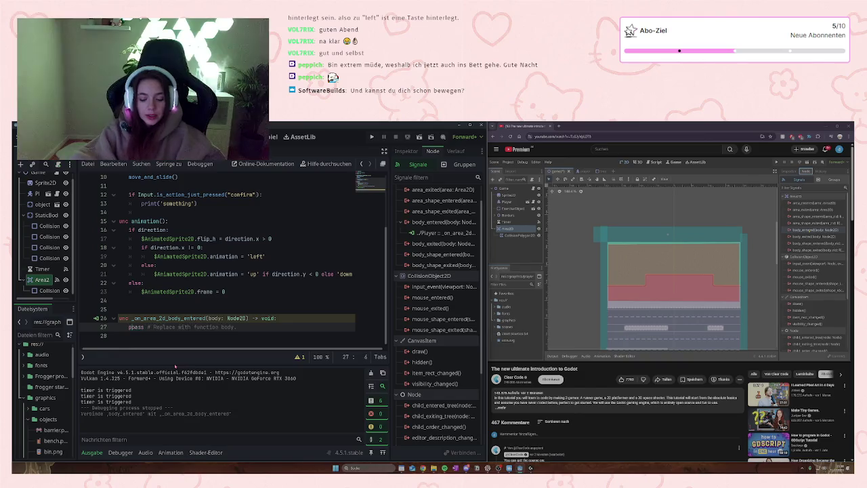
pyautogui.write('s')
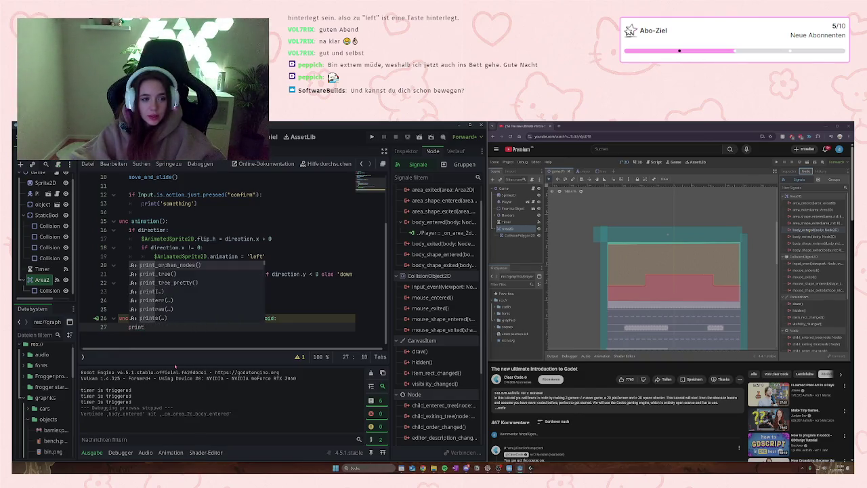
pyautogui.write('(')
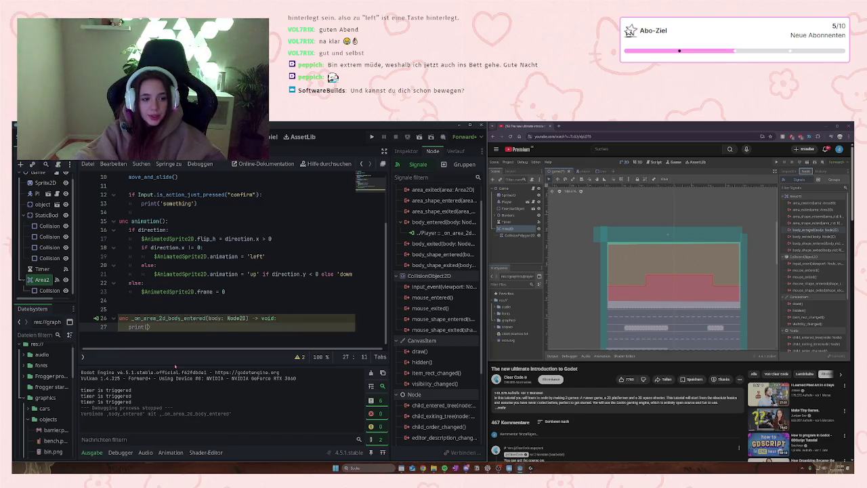
pyautogui.write("'")
pyautogui.write('layer entered')
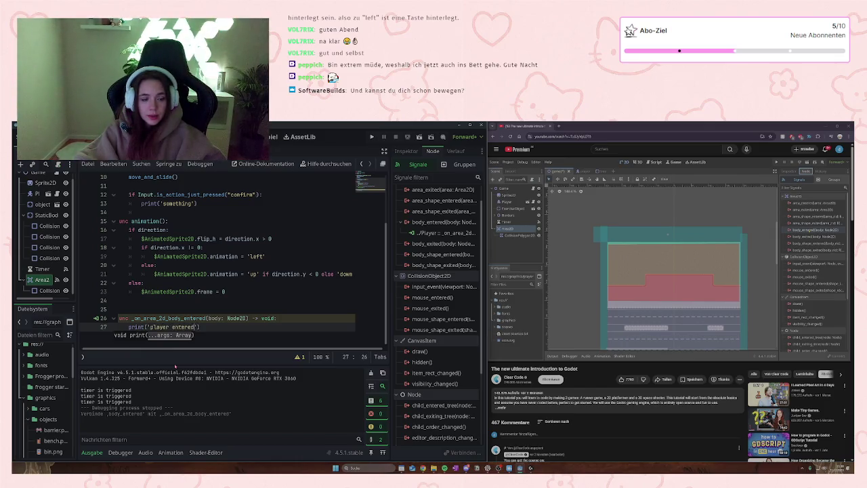
pyautogui.click(204, 300)
pyautogui.click(42, 268)
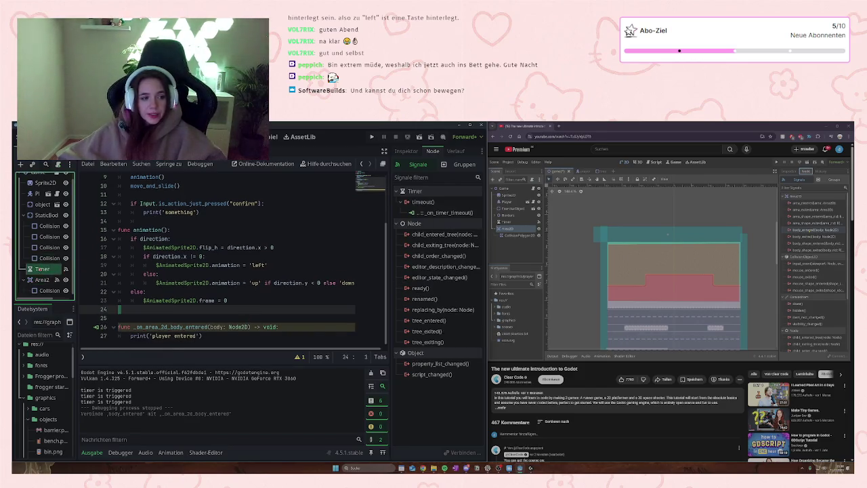
# Step: Delete the Timer node from the Game scene and run the game
pyautogui.rightClick(42, 269)
pyautogui.click(92, 408)
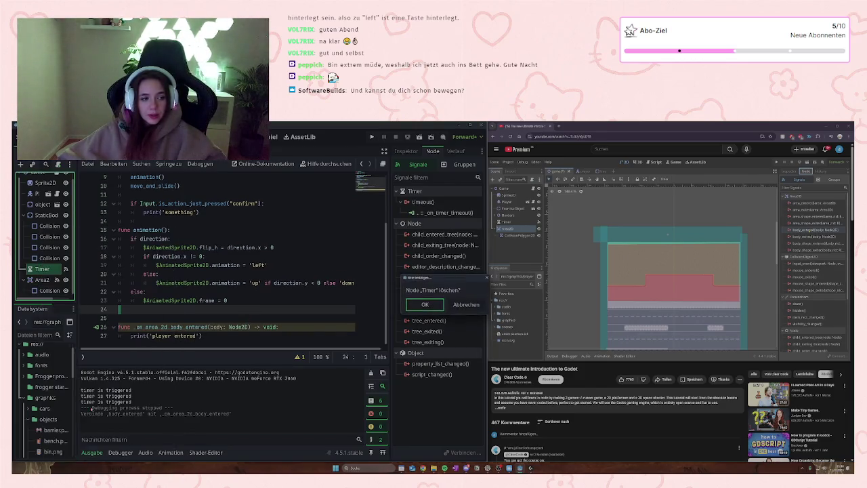
pyautogui.click(425, 304)
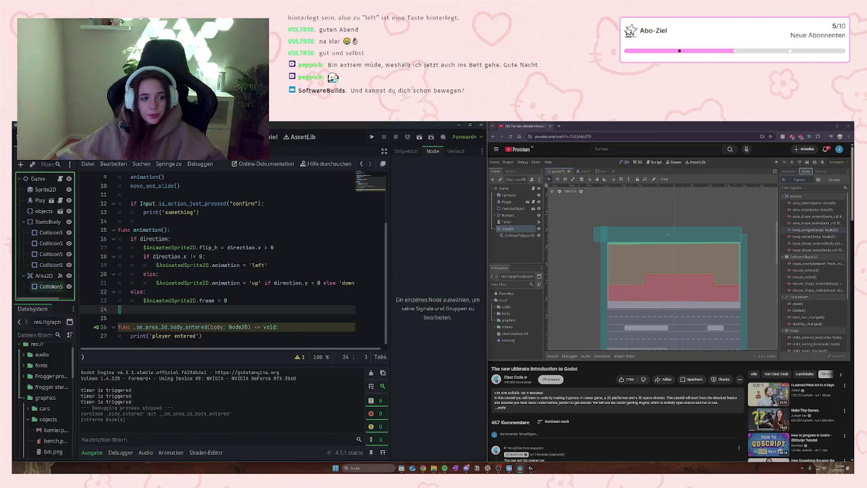
pyautogui.click(51, 286)
pyautogui.click(373, 138)
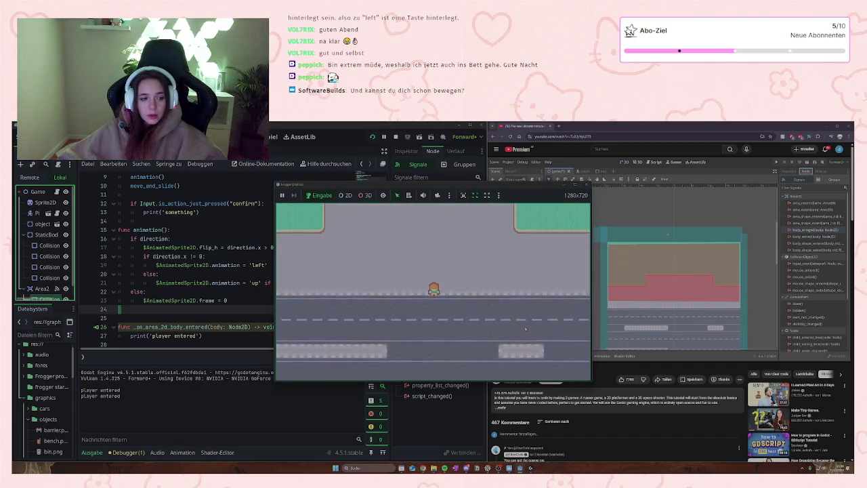
# Step: Hop the player up across the road lanes until 'player entered' prints in the output
pyautogui.press('Up')
pyautogui.press('Down')
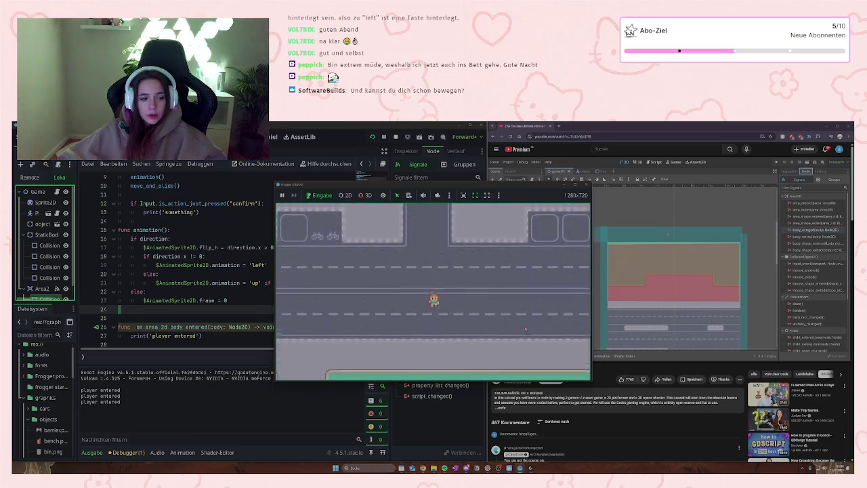
pyautogui.press('Up')
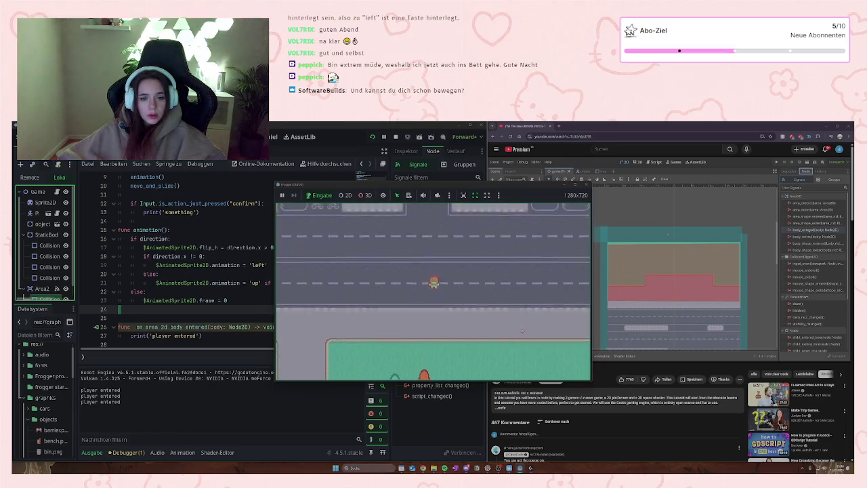
pyautogui.press('Up')
pyautogui.press('Up')
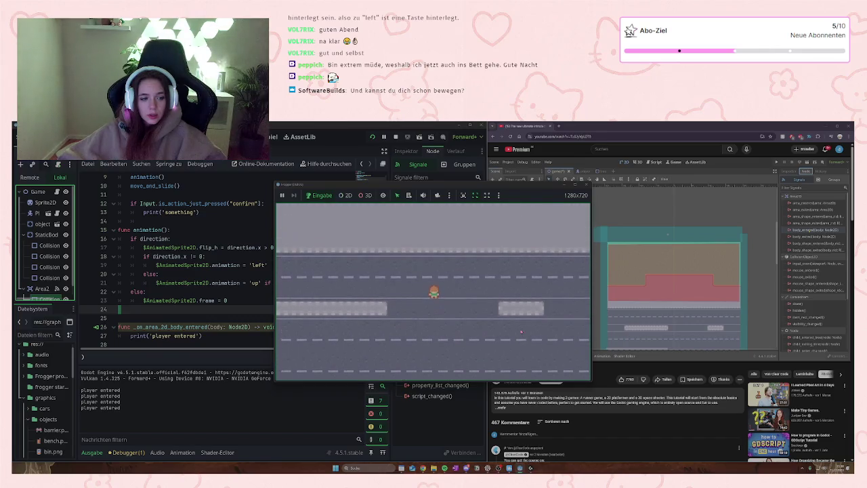
pyautogui.press('Left')
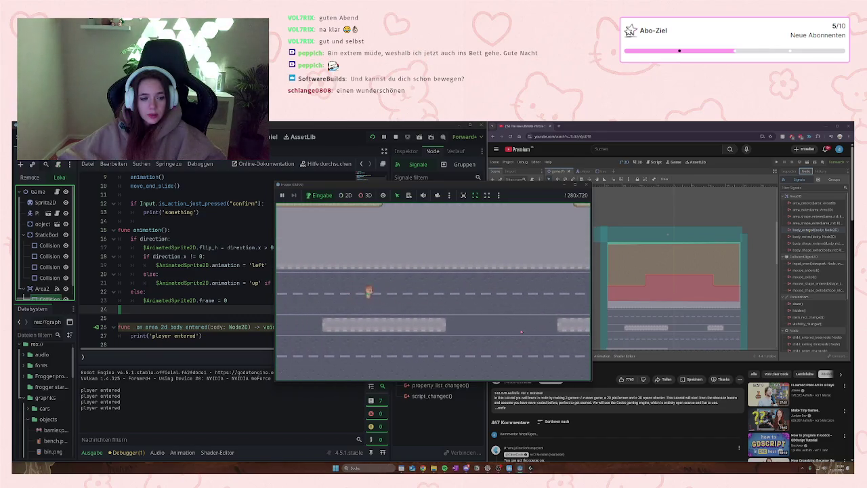
pyautogui.press('Right')
pyautogui.press('Up')
pyautogui.press('Up')
pyautogui.press('Up')
pyautogui.press('Up')
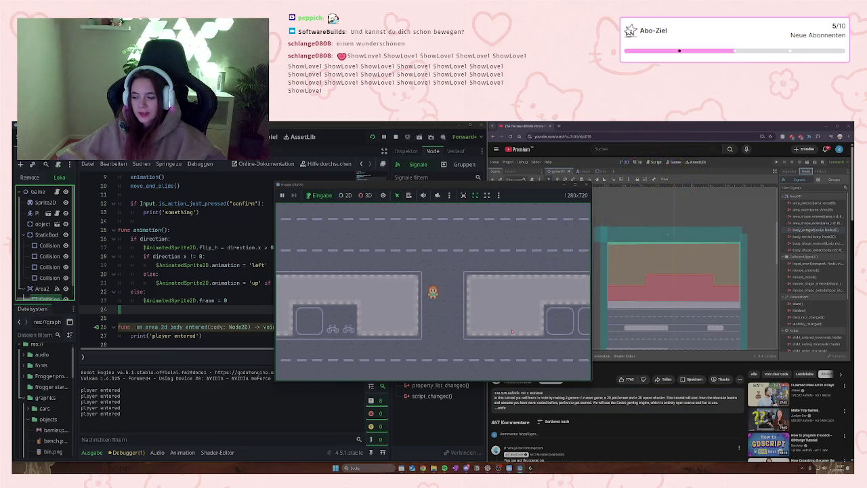
pyautogui.press('Up')
pyautogui.press('Up')
pyautogui.press('Up')
pyautogui.press('Up')
pyautogui.press('Up')
pyautogui.press('Up')
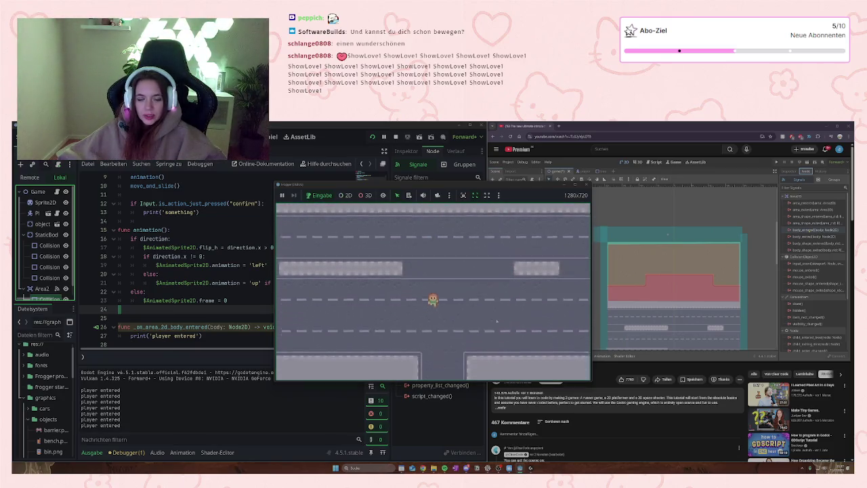
pyautogui.press('Down')
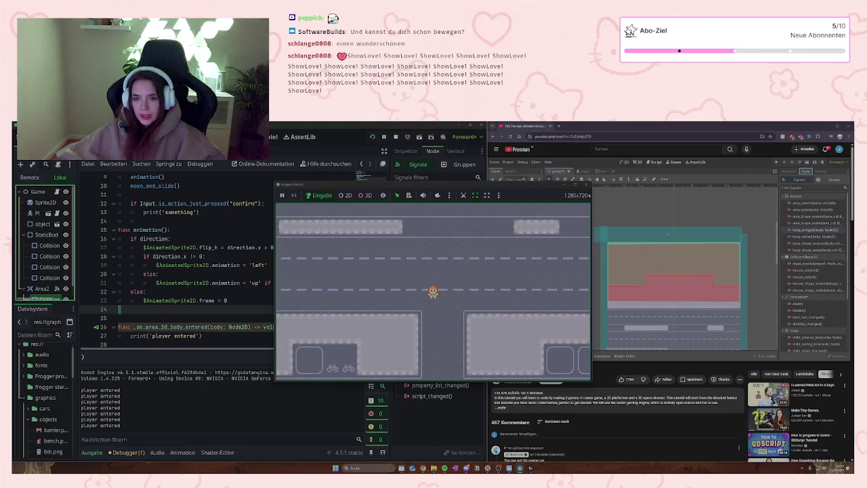
# Step: Close the running game window and pause the tutorial video
pyautogui.click(586, 185)
pyautogui.click(724, 289)
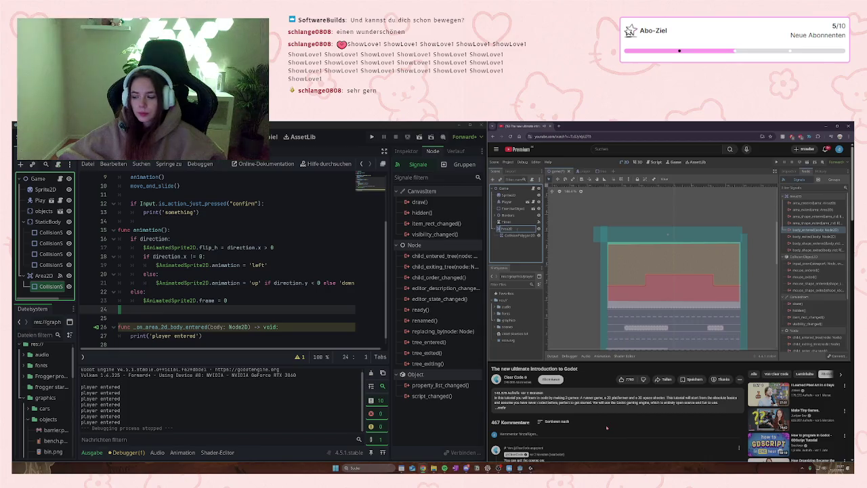
pyautogui.click(699, 304)
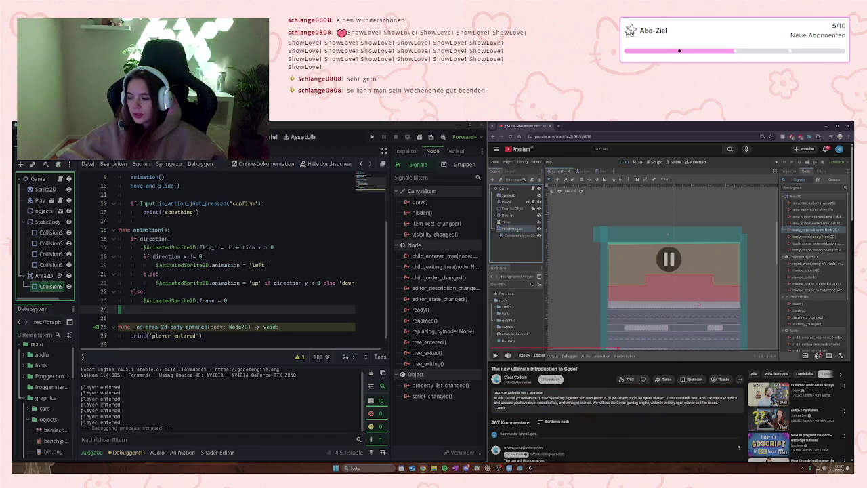
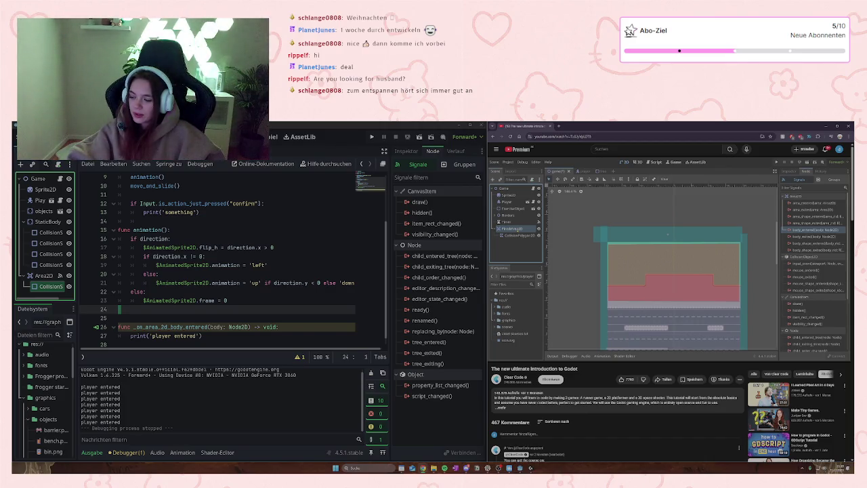
# Step: Play the tutorial video and pause it at the signal step
pyautogui.moveTo(510, 342)
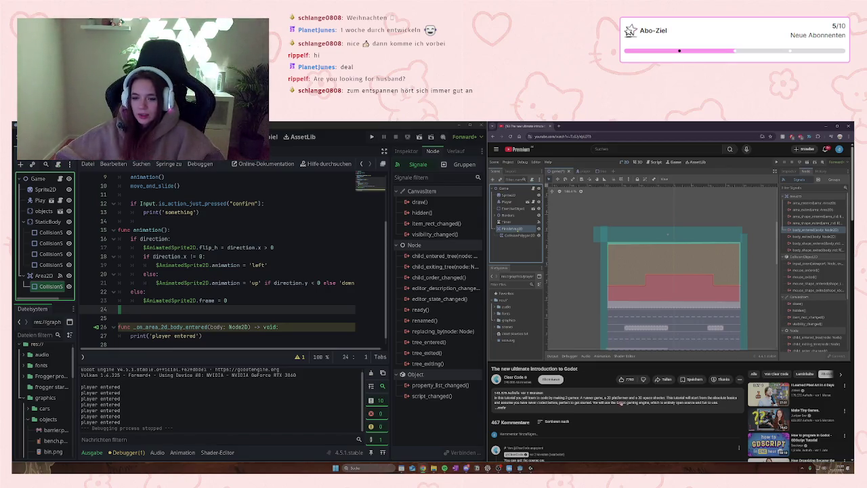
pyautogui.moveTo(603, 334)
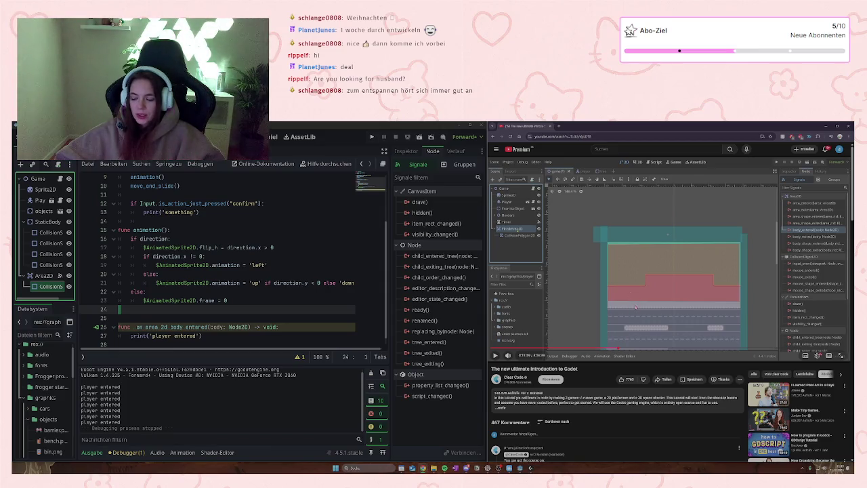
pyautogui.click(671, 297)
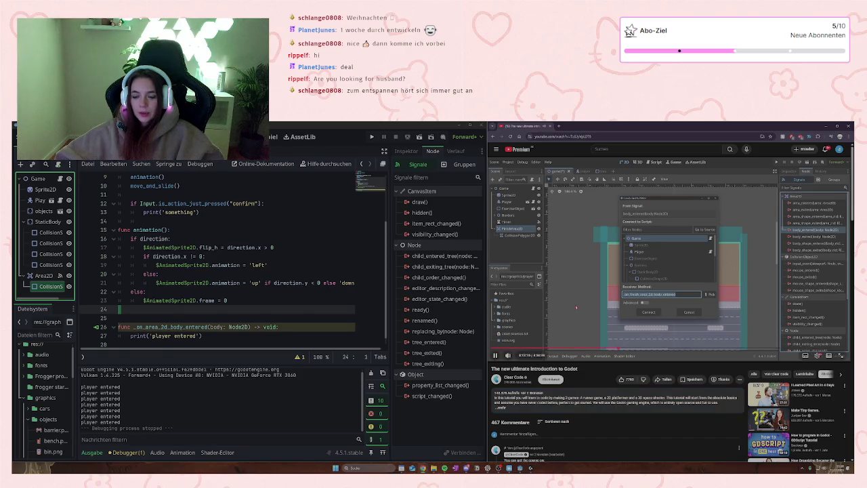
pyautogui.click(671, 319)
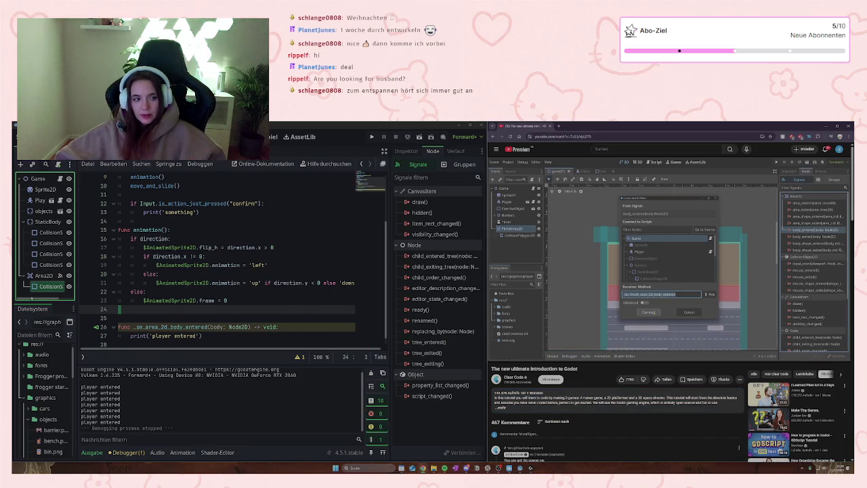
# Step: Rename the Area2D node to FinishArea
pyautogui.click(42, 275)
pyautogui.moveTo(38, 278); pyautogui.dragTo(39, 279)
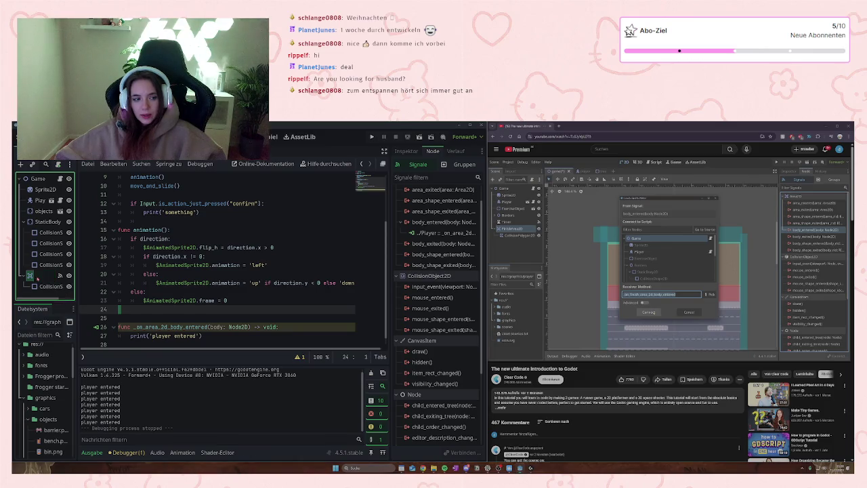
pyautogui.press('F2')
pyautogui.write('FinArea')
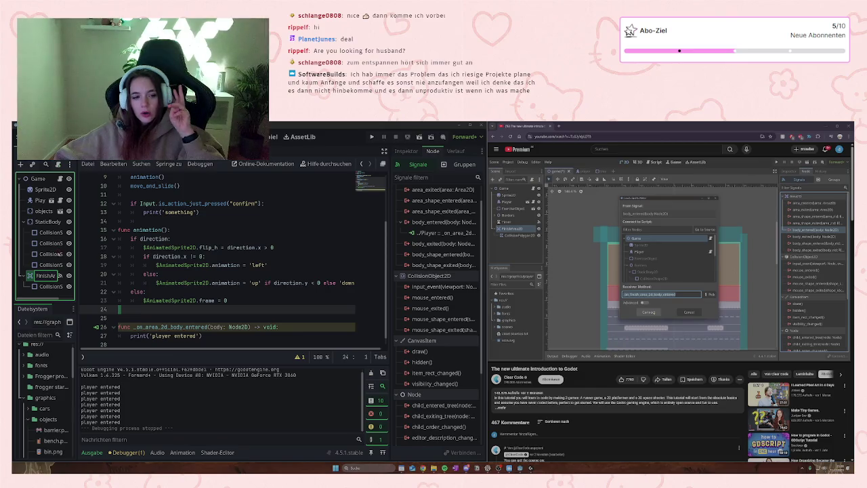
pyautogui.press('Return')
# Step: Delete the finish area's old CollisionShape2D
pyautogui.click(49, 286)
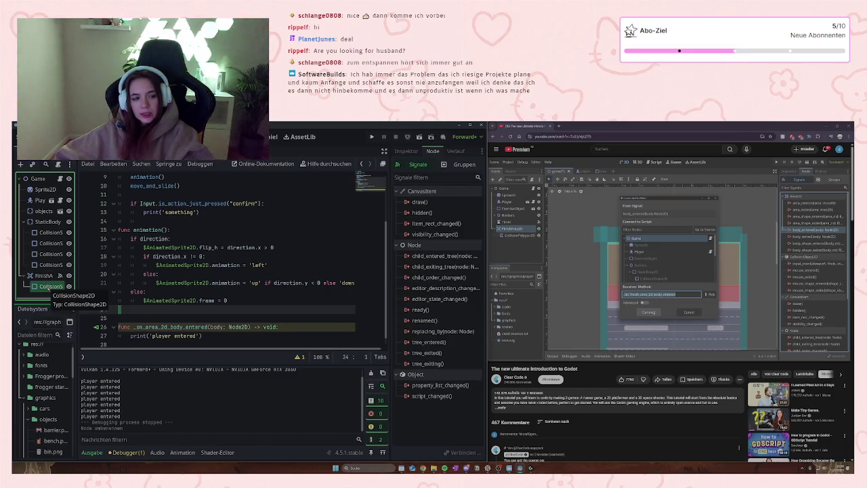
pyautogui.press('Delete')
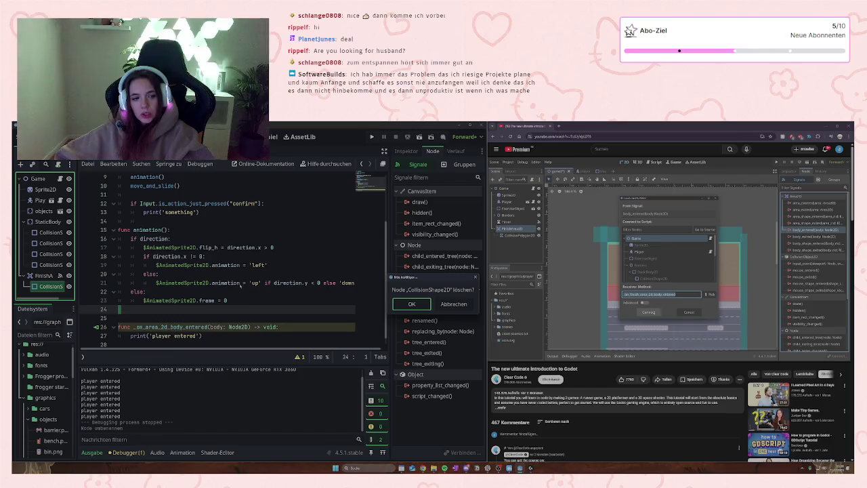
pyautogui.click(411, 303)
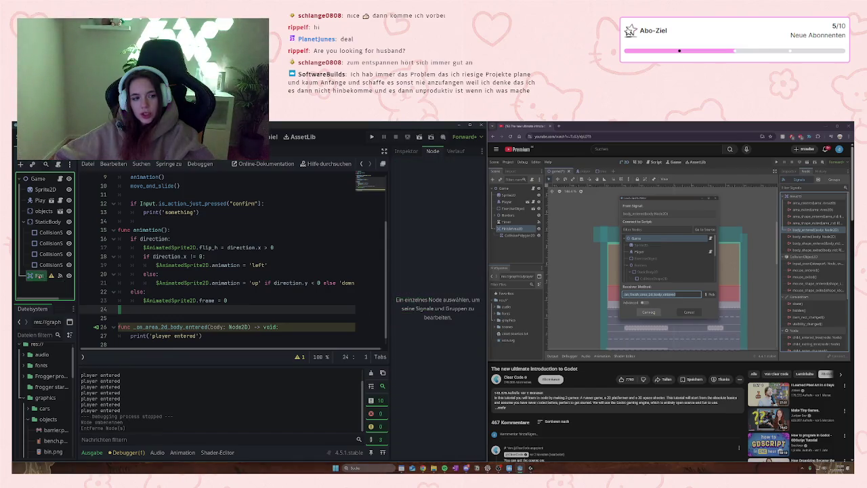
# Step: Add a CollisionPolygon2D child under FinishArea and view its properties
pyautogui.rightClick(34, 275)
pyautogui.click(78, 233)
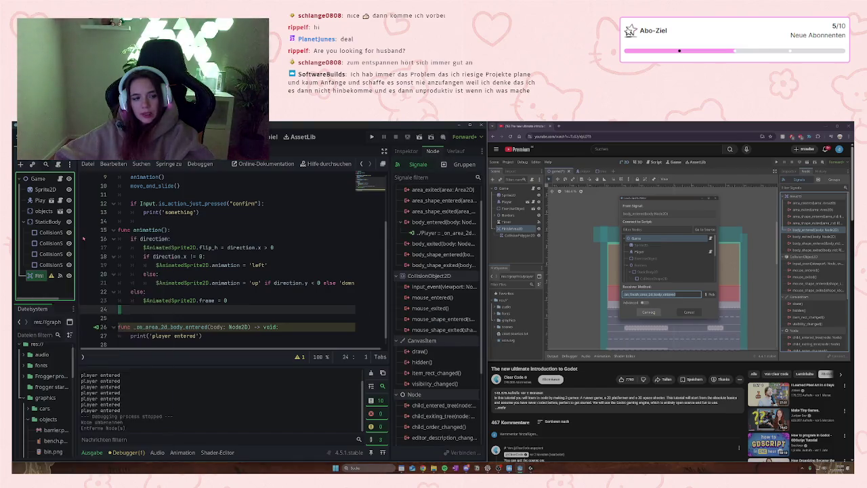
pyautogui.click(194, 427)
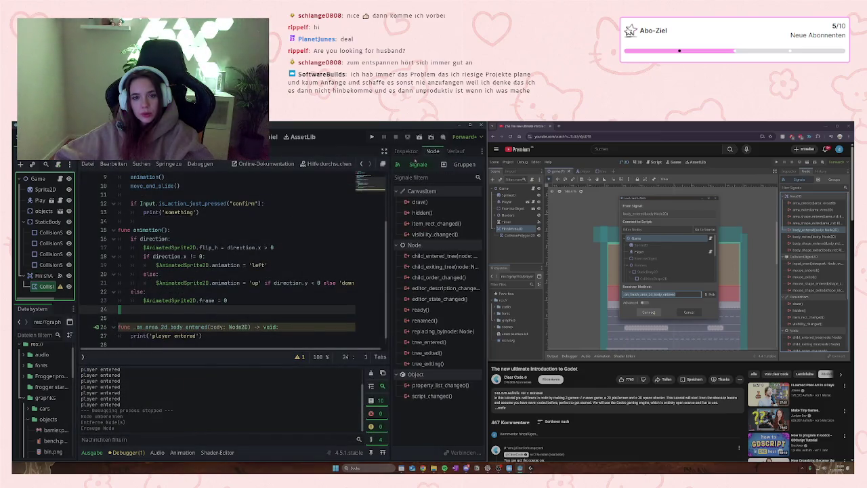
pyautogui.click(406, 150)
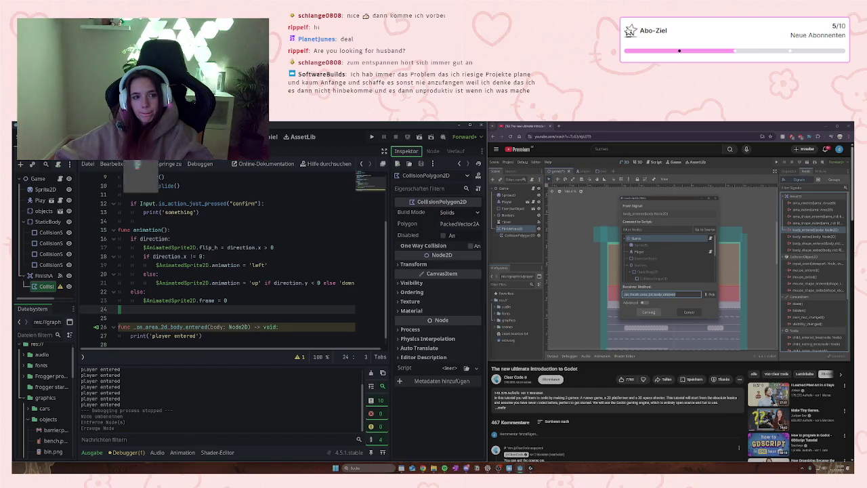
# Step: Show the level in the 2D editor and select the new CollisionPolygon2D node
pyautogui.hotkey('ctrl', 'F1')
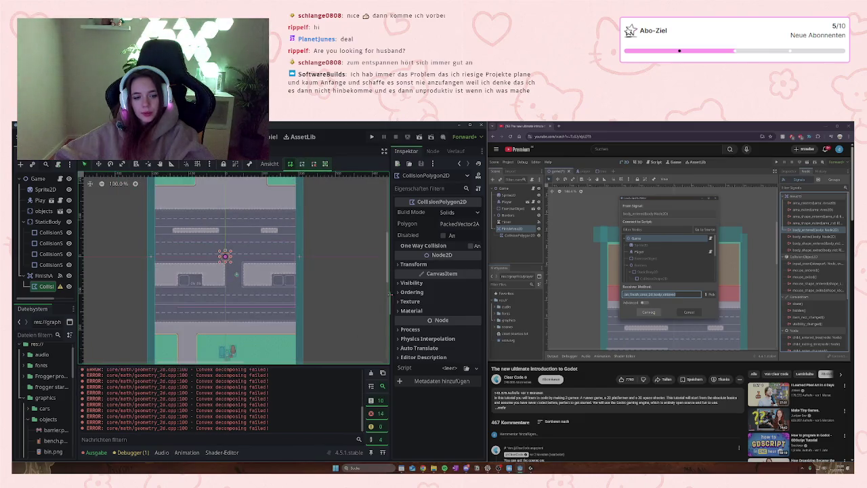
pyautogui.moveTo(391, 294); pyautogui.dragTo(388, 255)
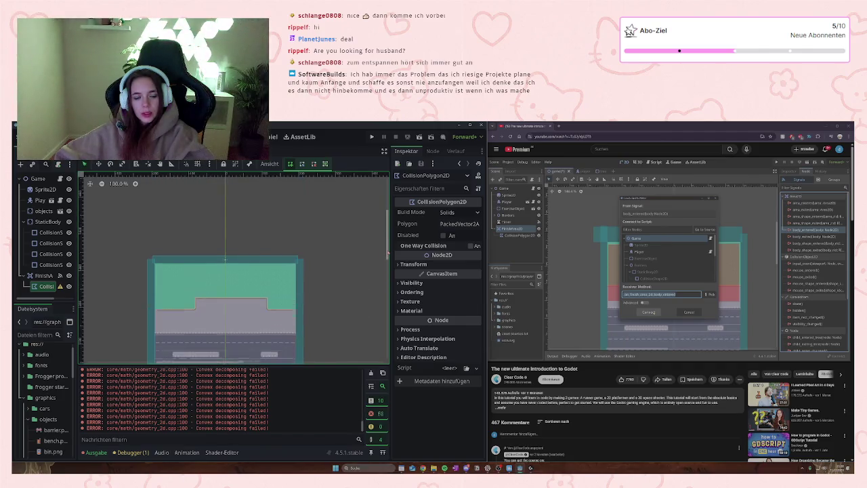
pyautogui.scroll(-1, 177, 273)
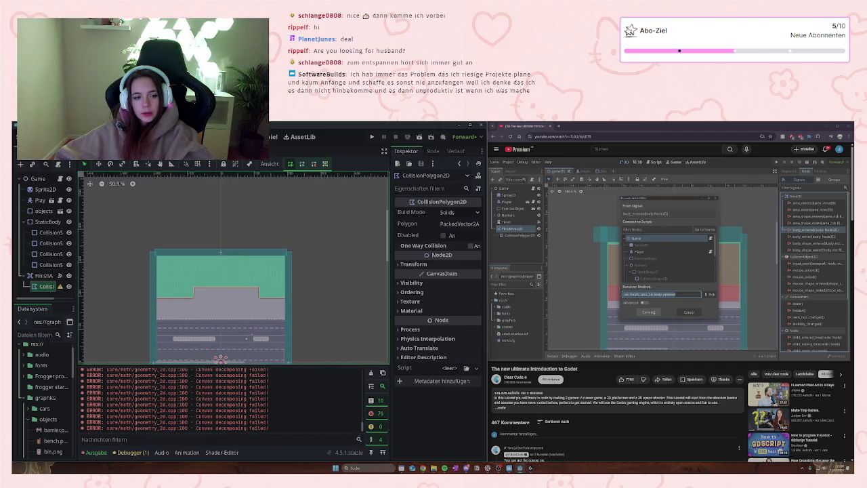
pyautogui.moveTo(385, 230); pyautogui.dragTo(386, 256)
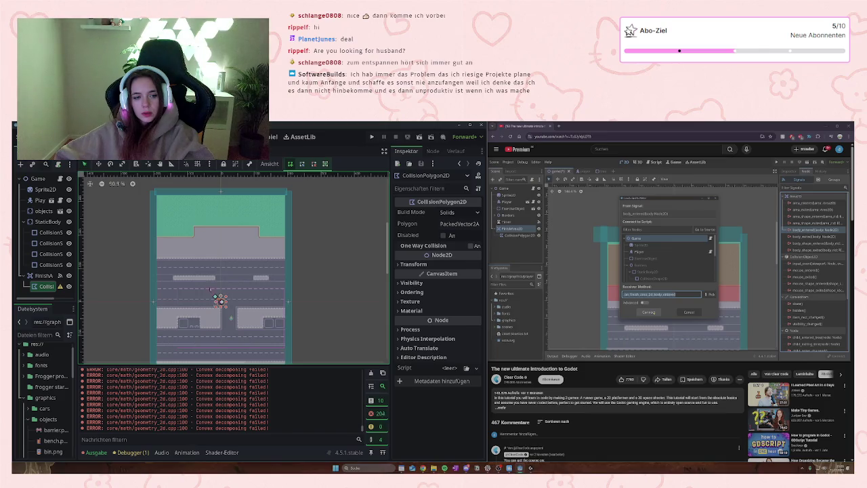
pyautogui.click(166, 211)
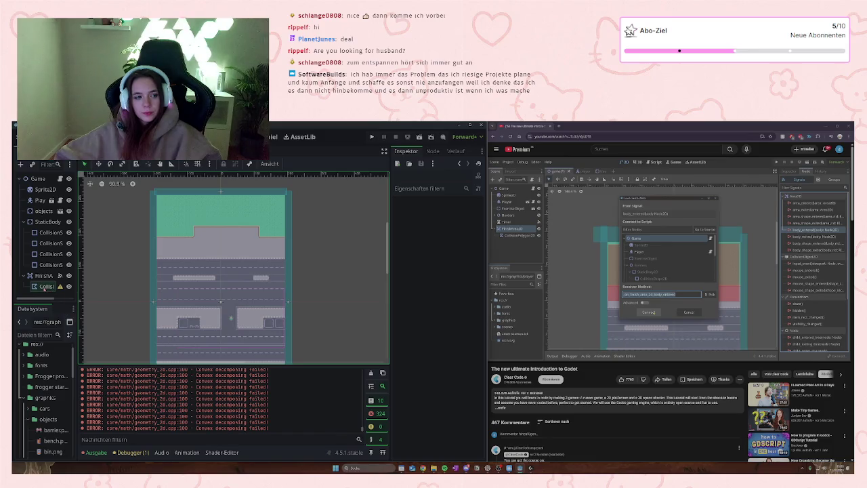
pyautogui.click(44, 287)
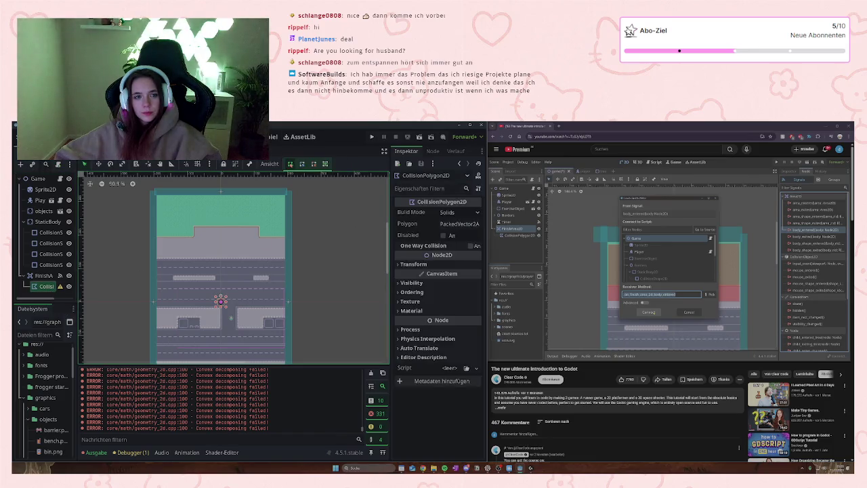
# Step: Draw a three-point polygon over the top green strip and bring up the Signals list
pyautogui.click(157, 195)
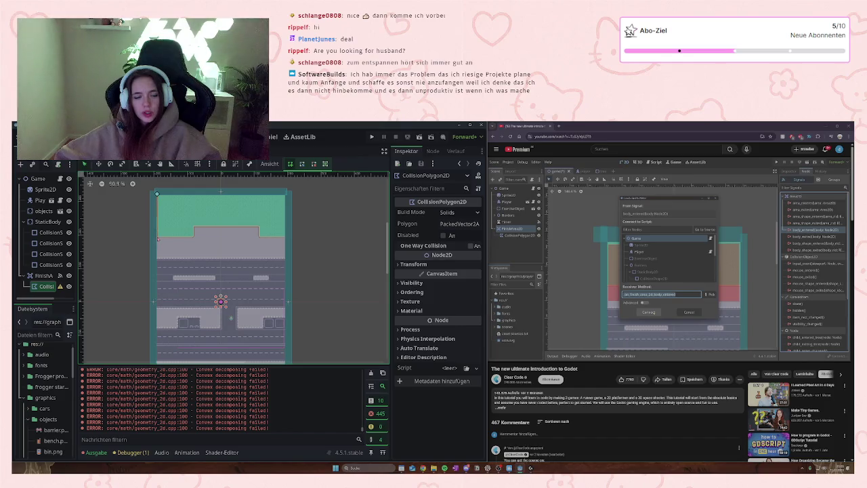
pyautogui.click(194, 237)
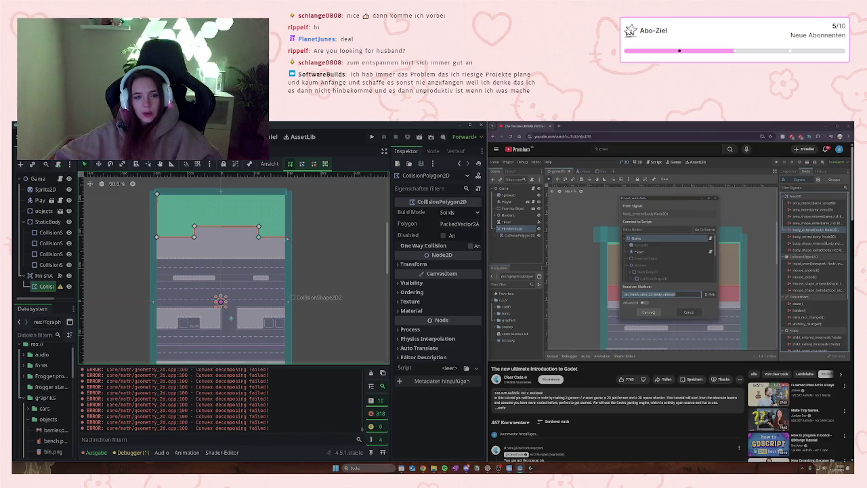
pyautogui.click(284, 195)
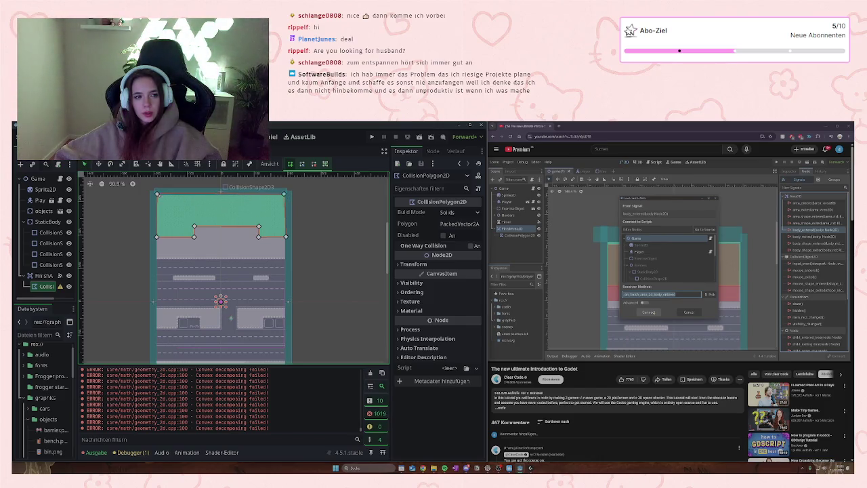
pyautogui.press('Return')
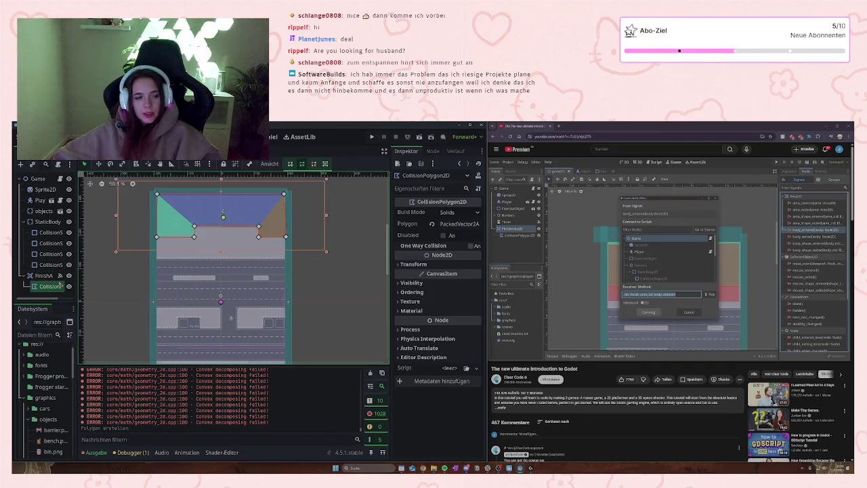
pyautogui.click(432, 151)
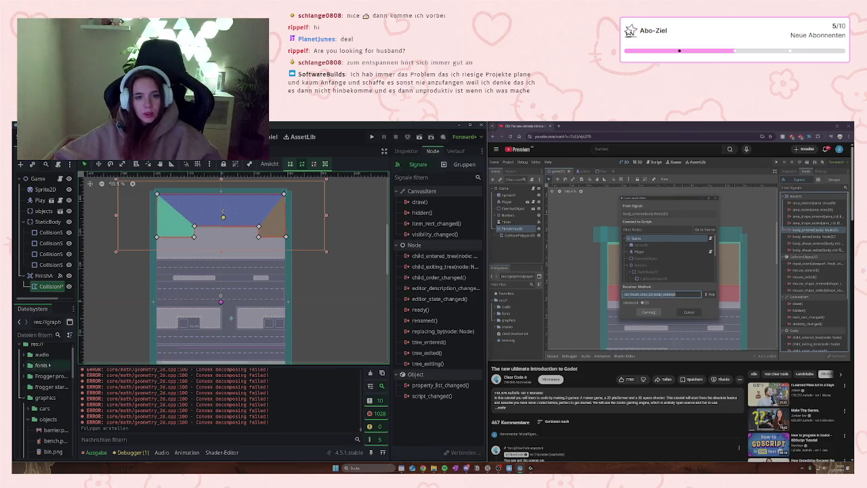
# Step: Remove FinishArea's old body_entered connection and reconnect it to the Player script
pyautogui.click(44, 275)
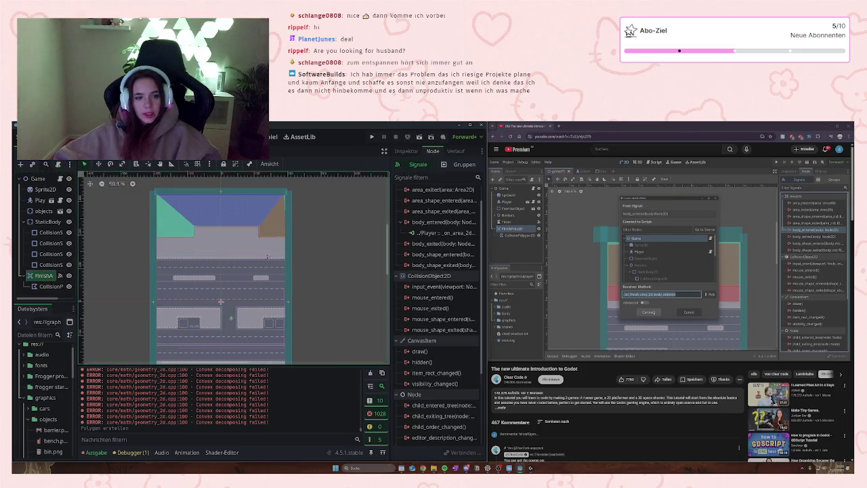
pyautogui.click(439, 232)
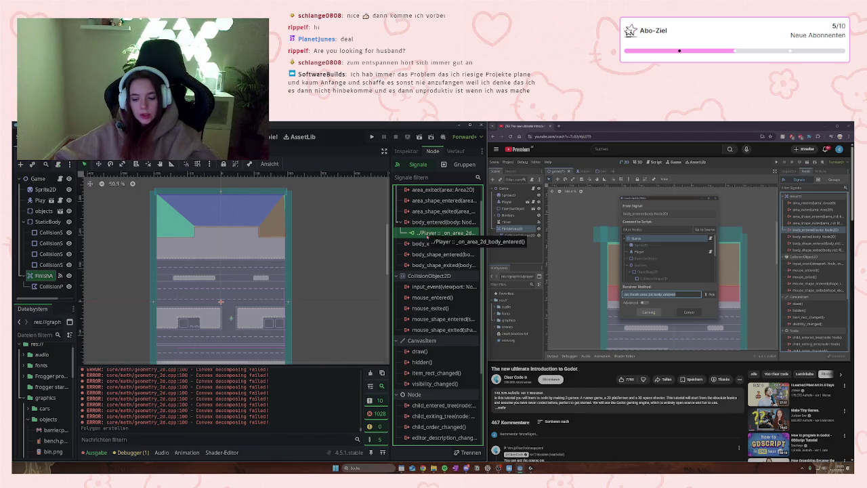
pyautogui.press('Delete')
pyautogui.click(434, 221)
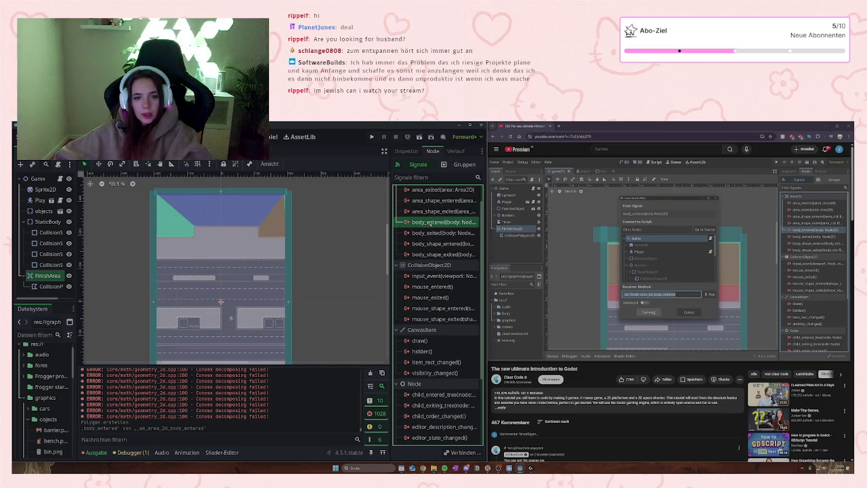
pyautogui.doubleClick(431, 221)
pyautogui.click(412, 288)
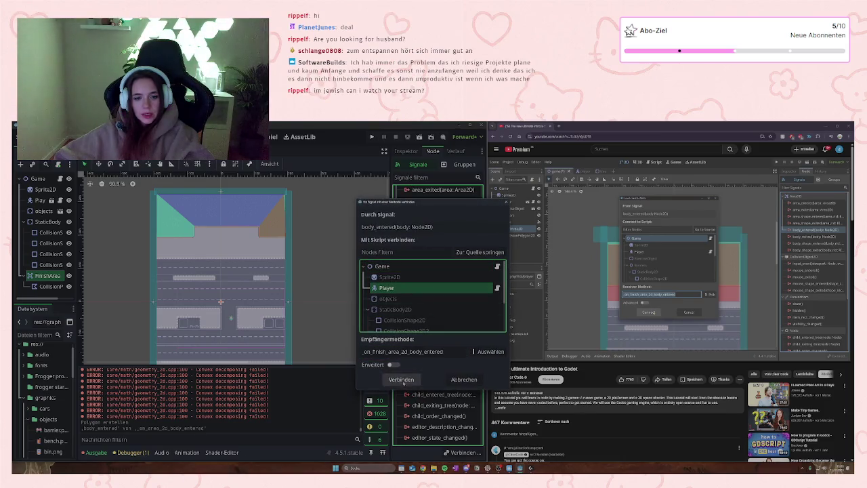
pyautogui.click(401, 380)
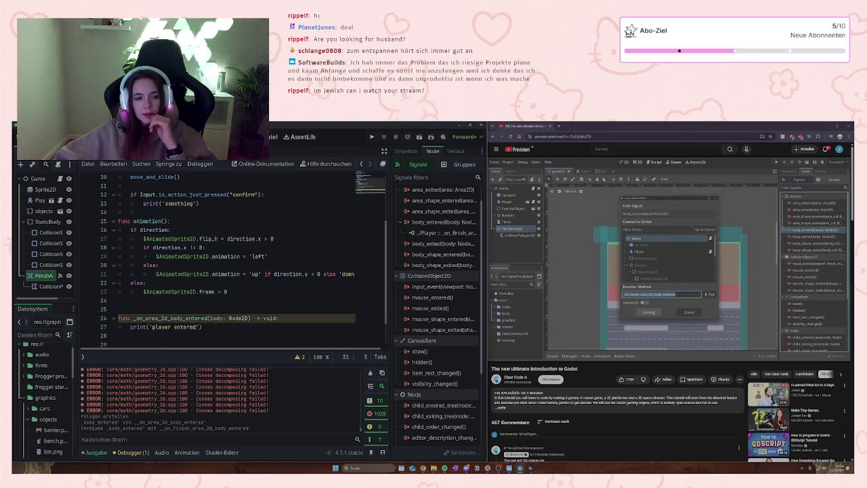
# Step: Change the handler's message to 'player won' and run the game
pyautogui.click(178, 327)
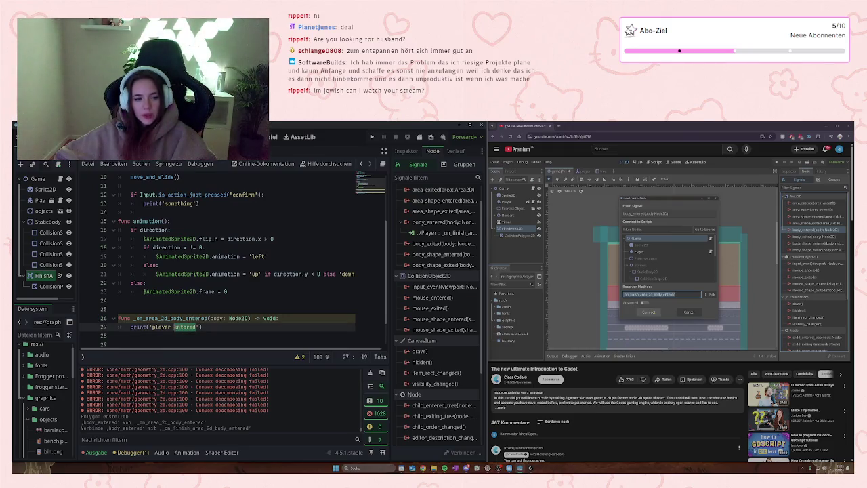
pyautogui.write('won')
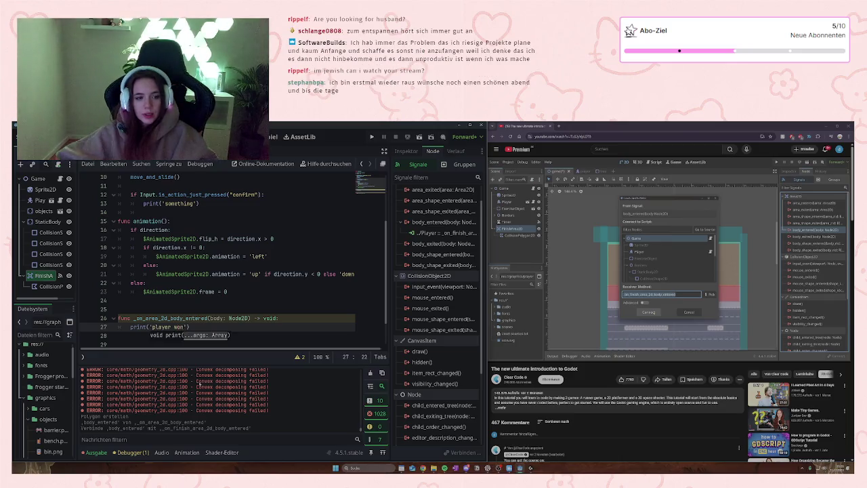
pyautogui.write("')")
pyautogui.click(372, 136)
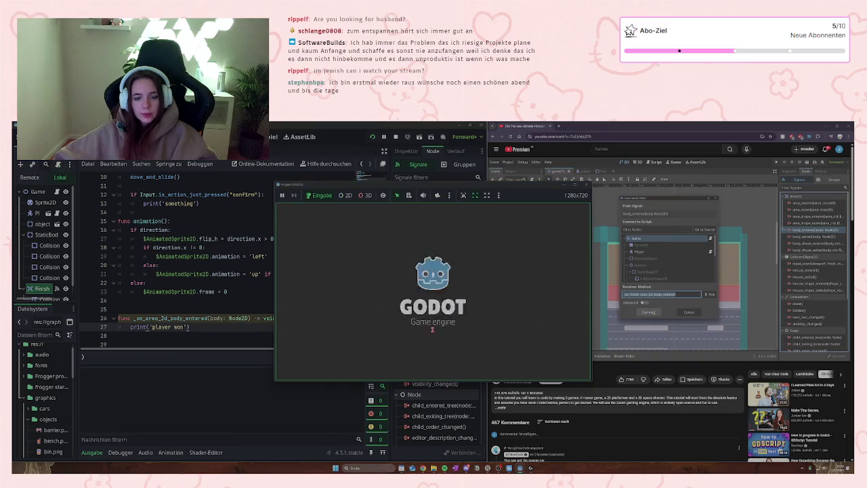
pyautogui.press('Up')
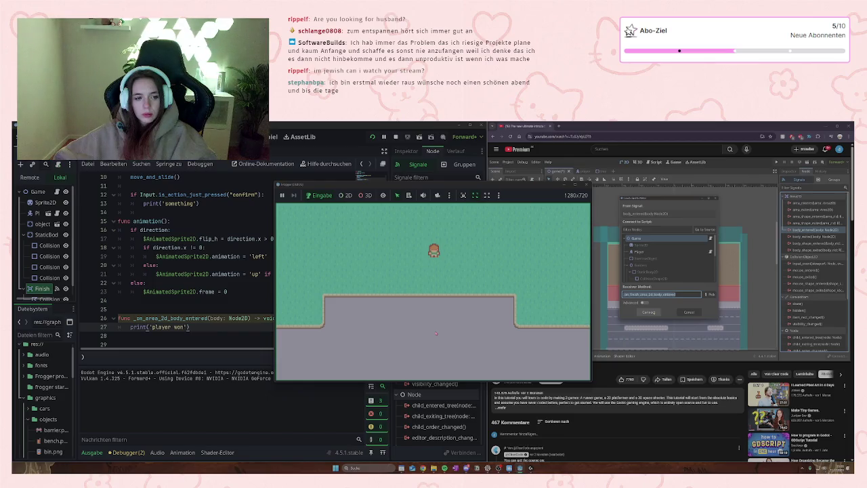
pyautogui.press('Right')
pyautogui.press('Down')
pyautogui.press('Up')
pyautogui.press('Left')
pyautogui.press('Down')
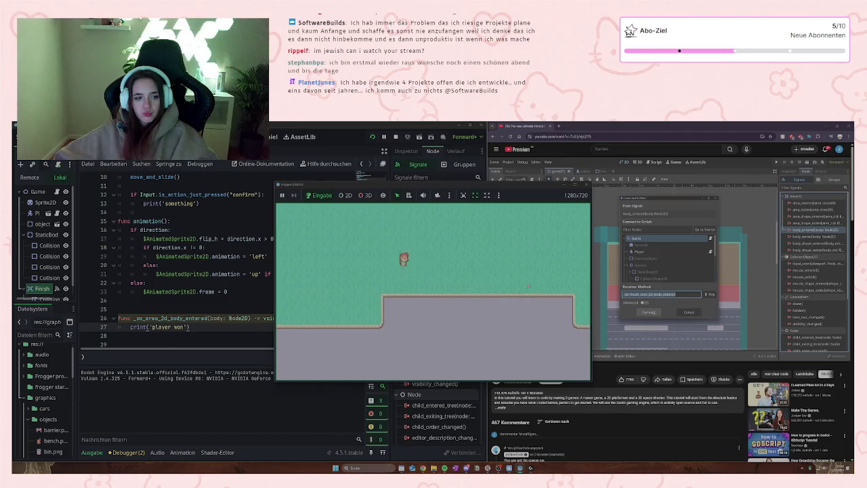
pyautogui.press('F8')
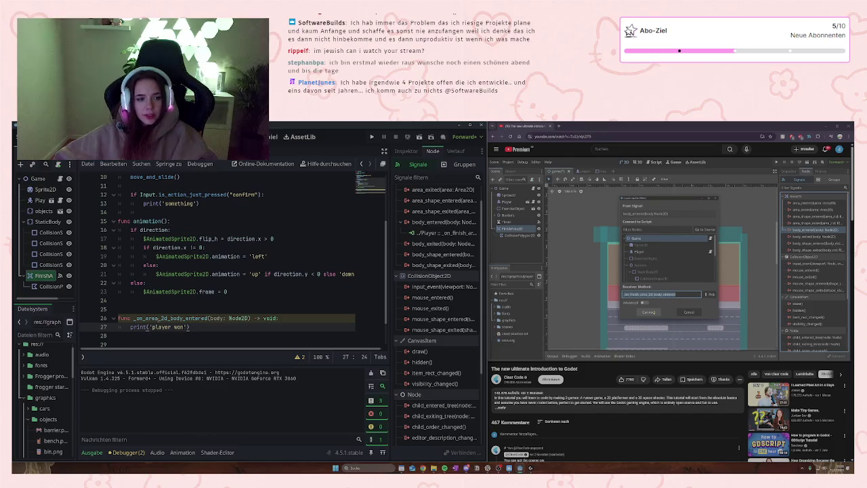
# Step: Insert 'finish_' into the handler name on line 26
pyautogui.click(144, 318)
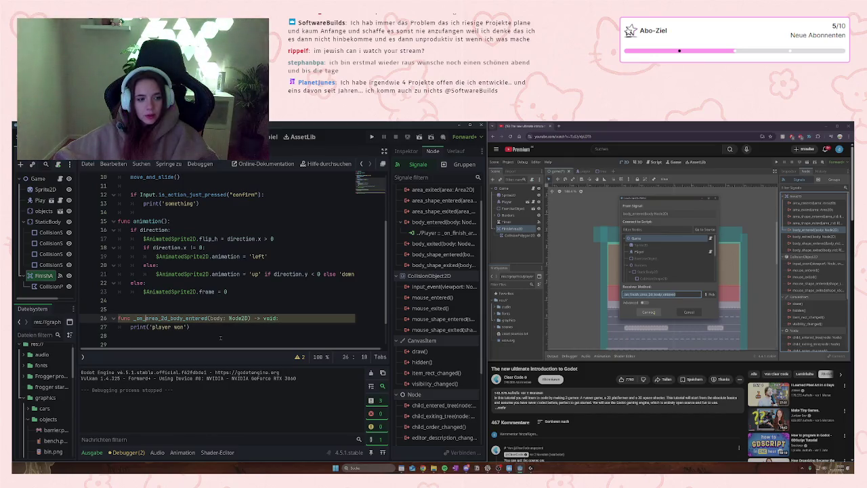
pyautogui.press('Left')
pyautogui.press('Left')
pyautogui.press('Left')
pyautogui.write('finis')
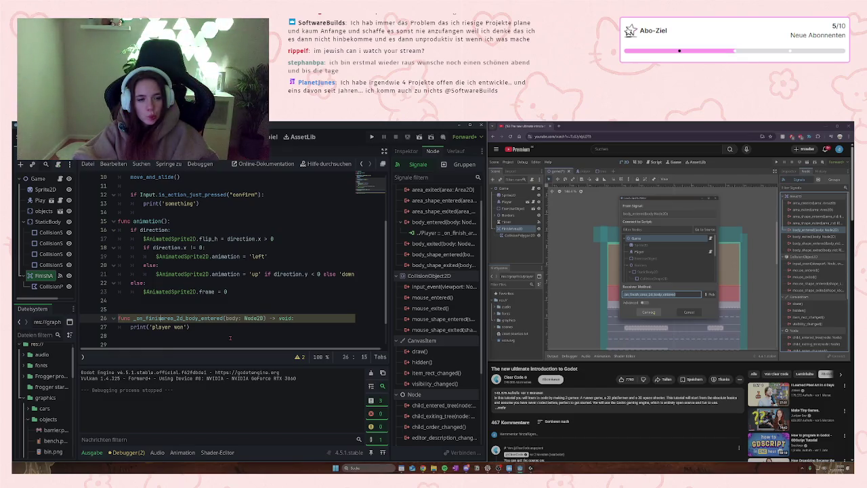
pyautogui.write('h')
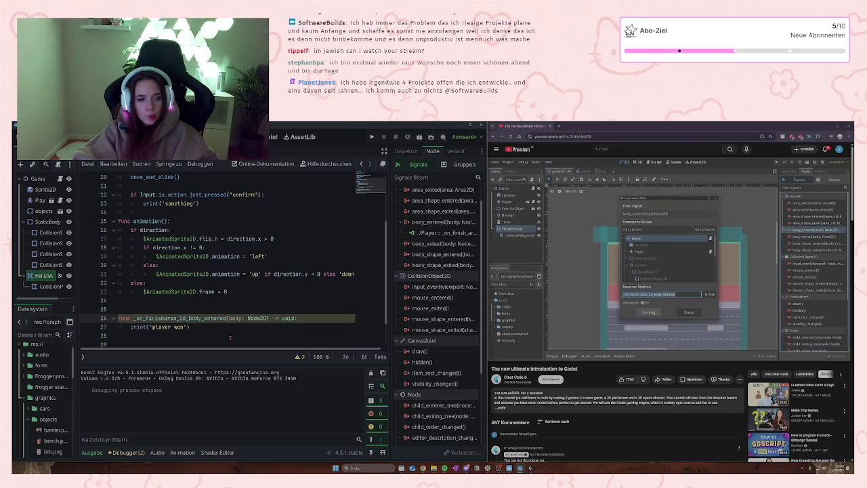
pyautogui.write('_')
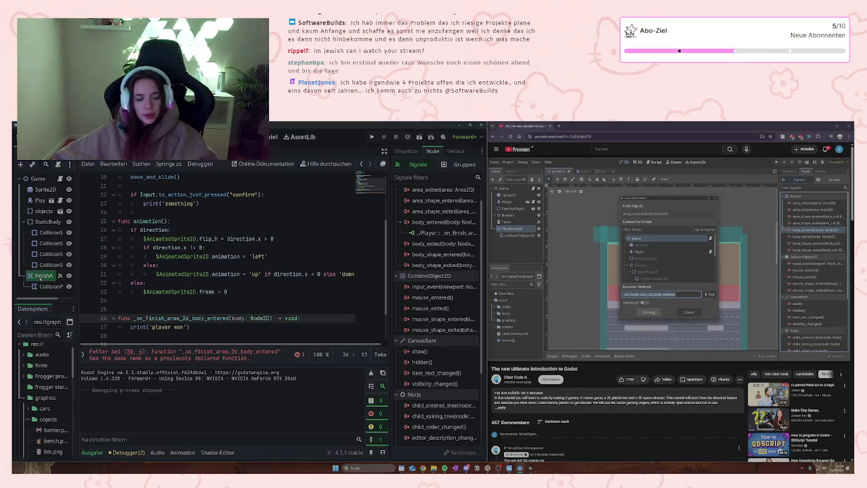
# Step: Select the CollisionPolygon2D node and switch between its Inspector and Node signal views
pyautogui.click(49, 286)
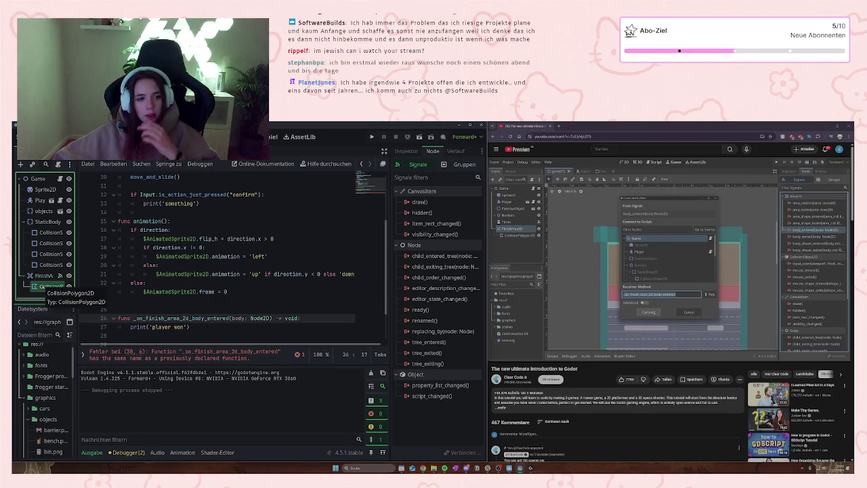
pyautogui.rightClick(43, 286)
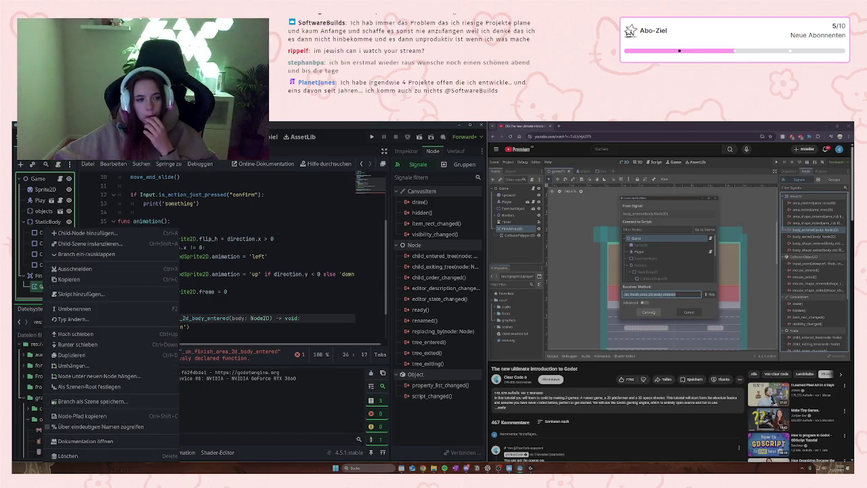
pyautogui.press('Escape')
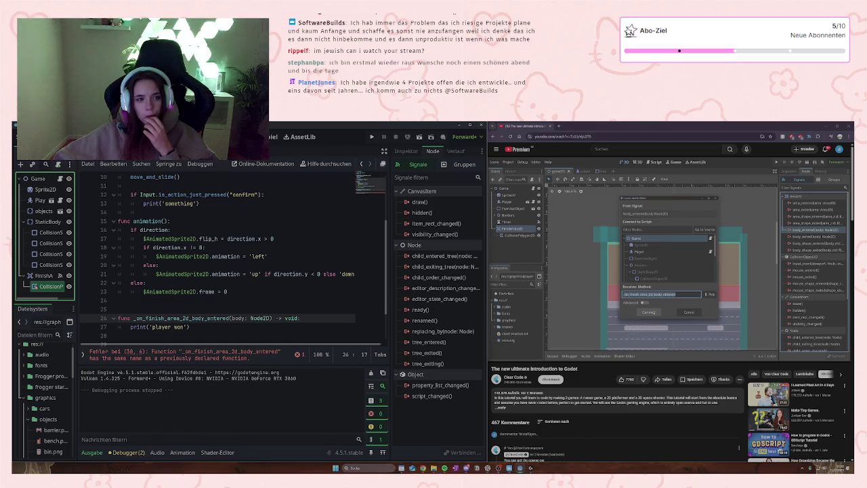
pyautogui.click(405, 152)
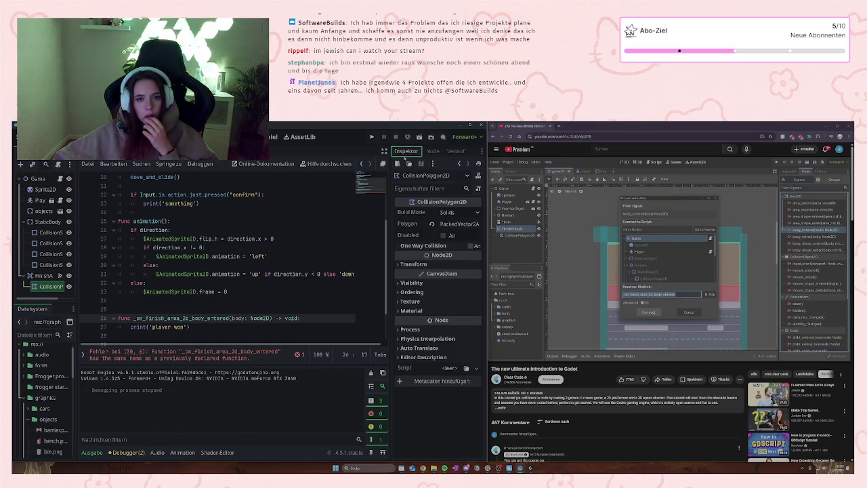
pyautogui.click(432, 151)
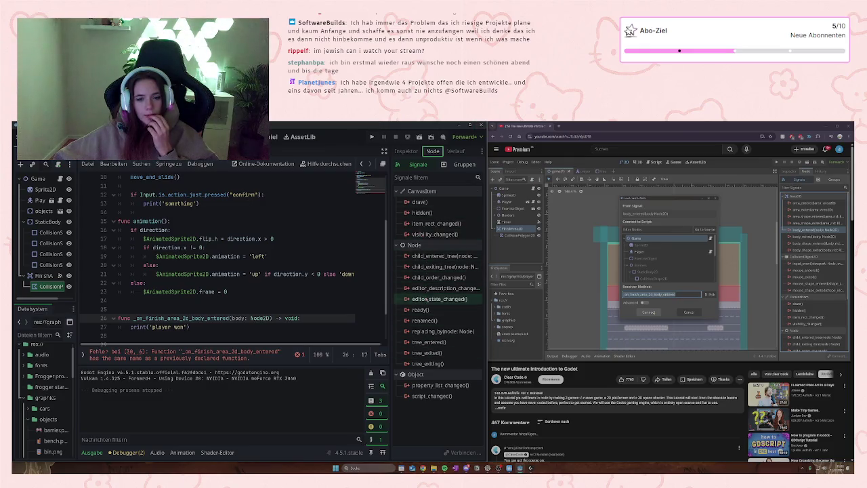
# Step: Disconnect body_entered from Player and connect it to a new _on_finish_area_2d_body_entered method
pyautogui.click(42, 274)
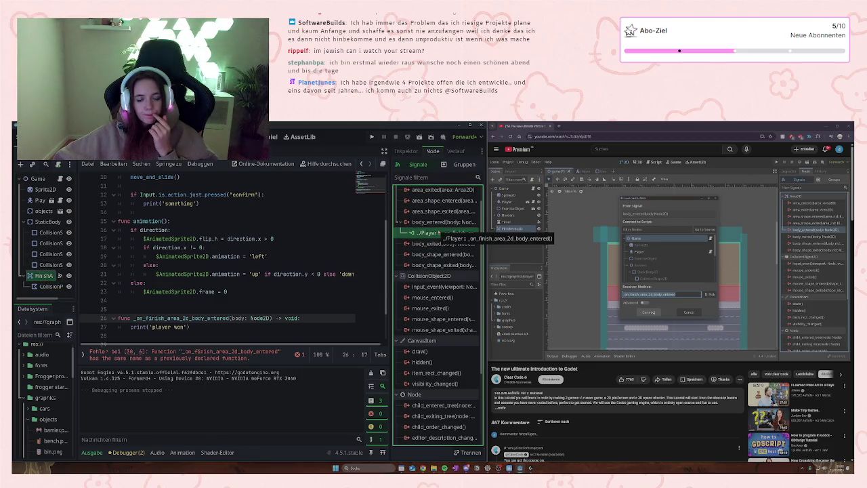
pyautogui.rightClick(438, 233)
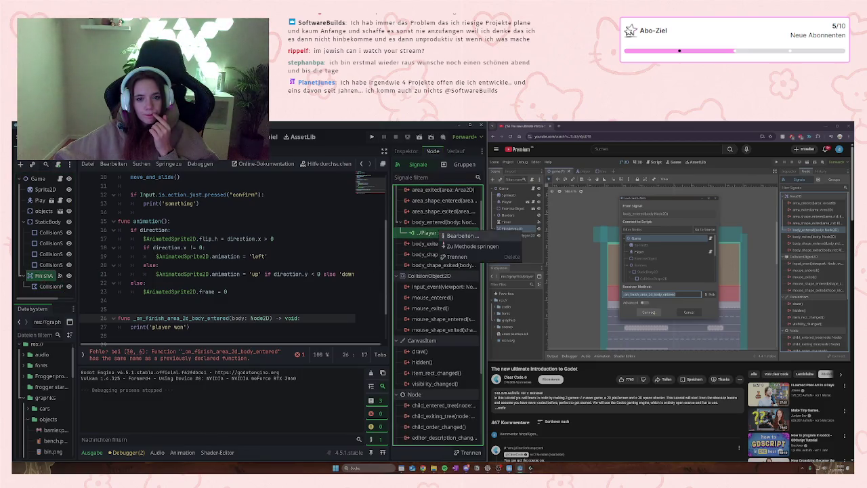
pyautogui.click(454, 257)
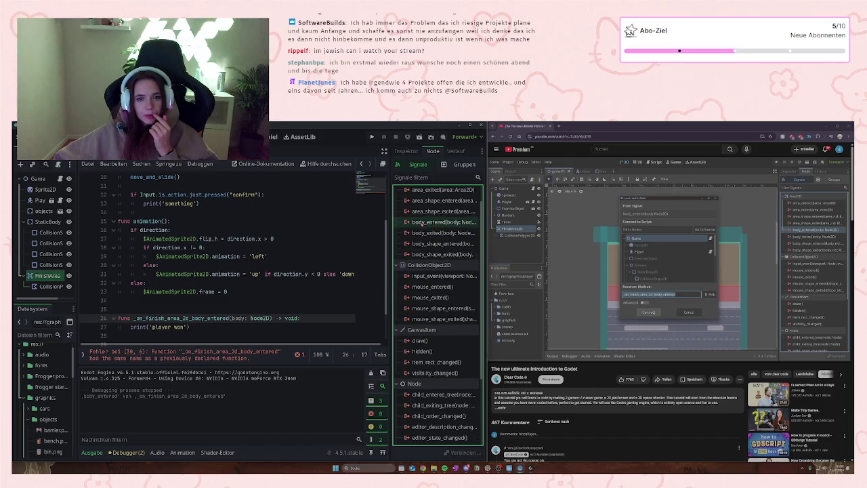
pyautogui.doubleClick(419, 222)
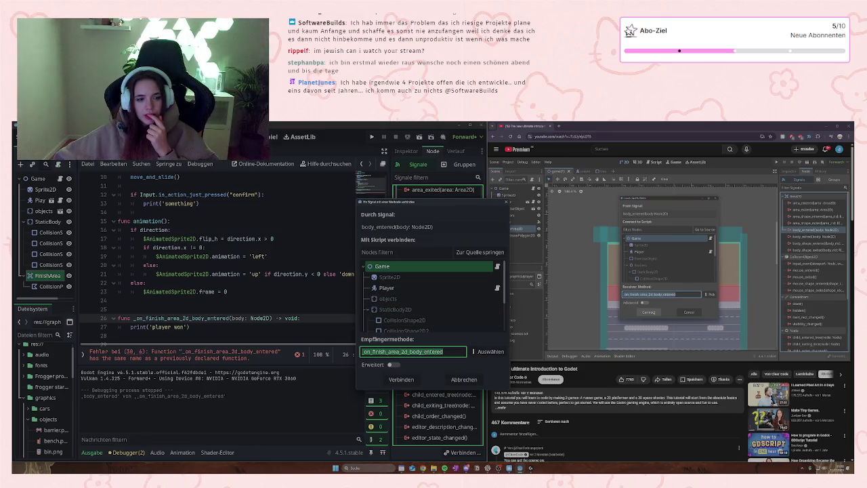
pyautogui.click(409, 383)
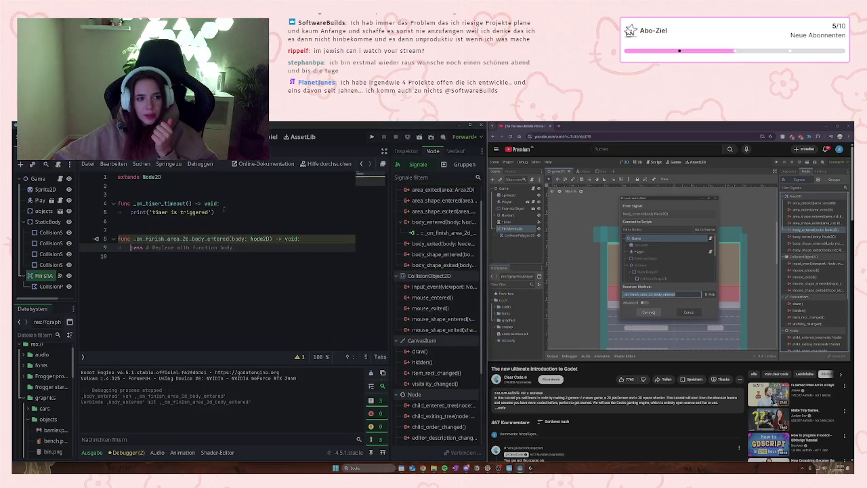
# Step: Delete the leftover timer timeout function and select the handler's pass placeholder
pyautogui.moveTo(229, 216); pyautogui.dragTo(117, 194)
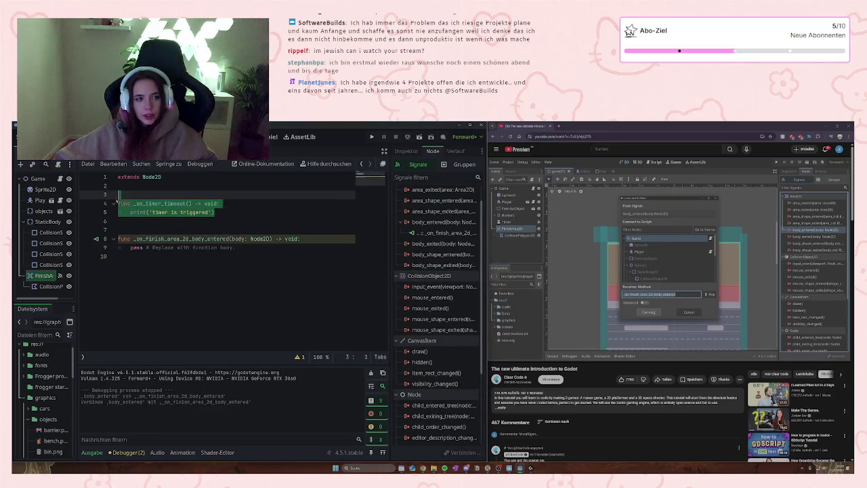
pyautogui.press('BackSpace')
pyautogui.press('BackSpace')
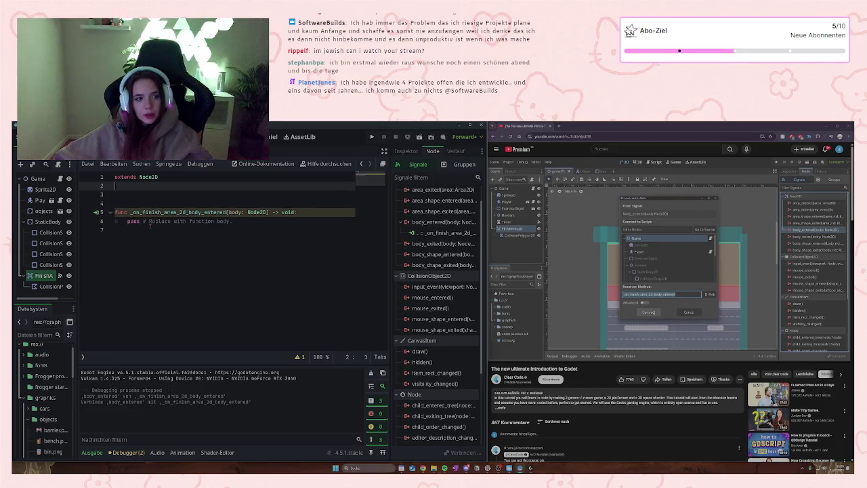
pyautogui.click(150, 221)
pyautogui.moveTo(233, 221); pyautogui.dragTo(127, 221)
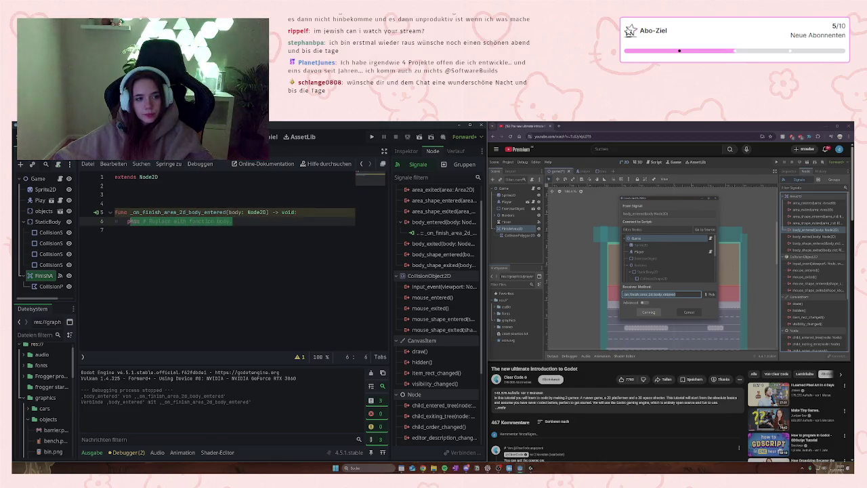
# Step: Write print('player won') in the handler, save, and run the project
pyautogui.write('print')
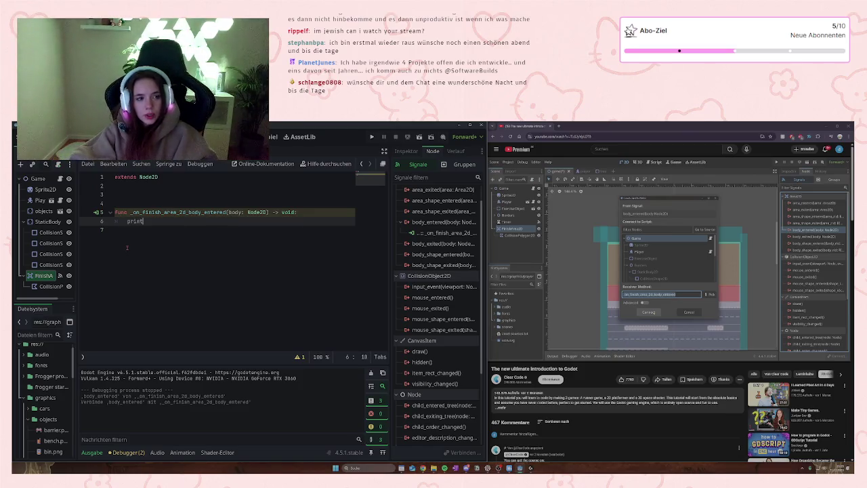
pyautogui.write('(player')
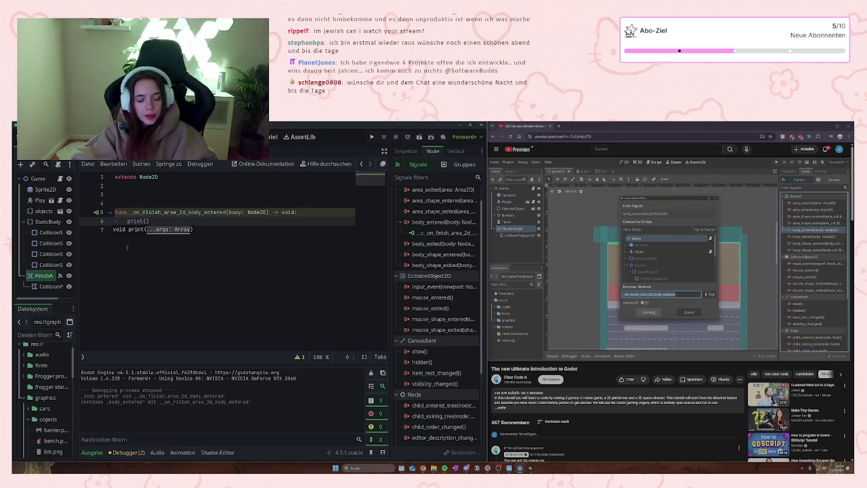
pyautogui.write(" won'")
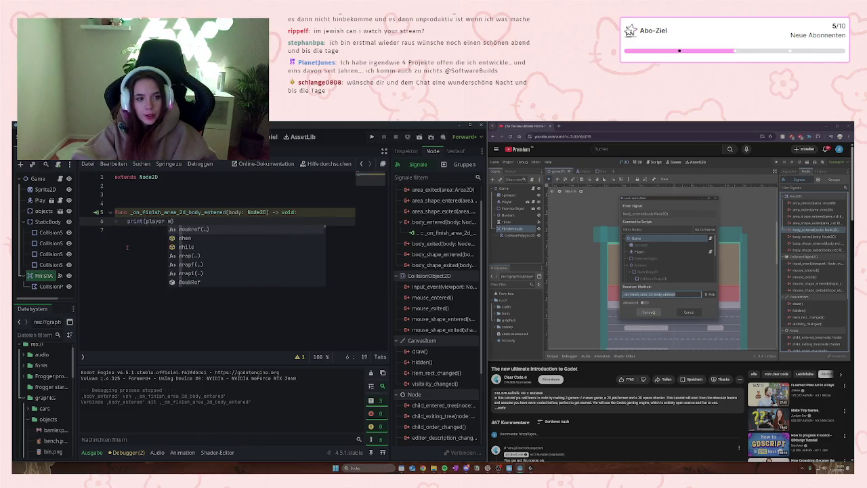
pyautogui.press('BackSpace')
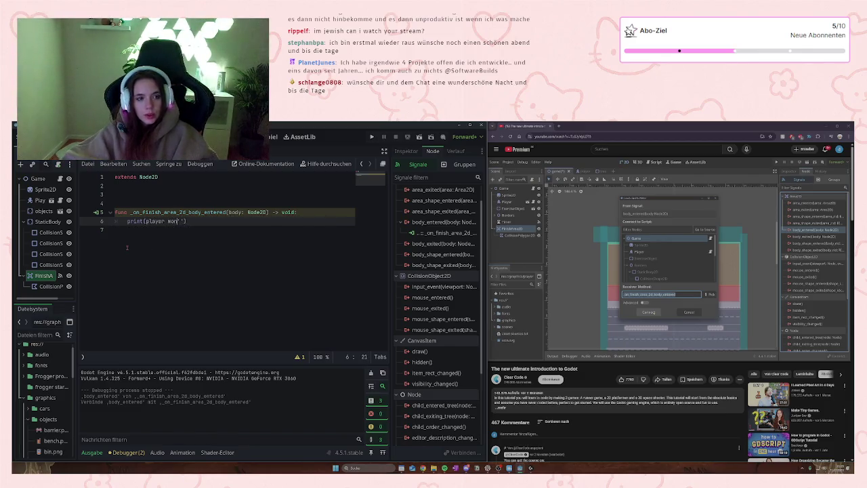
pyautogui.write('on')
pyautogui.press('BackSpace')
pyautogui.press('BackSpace')
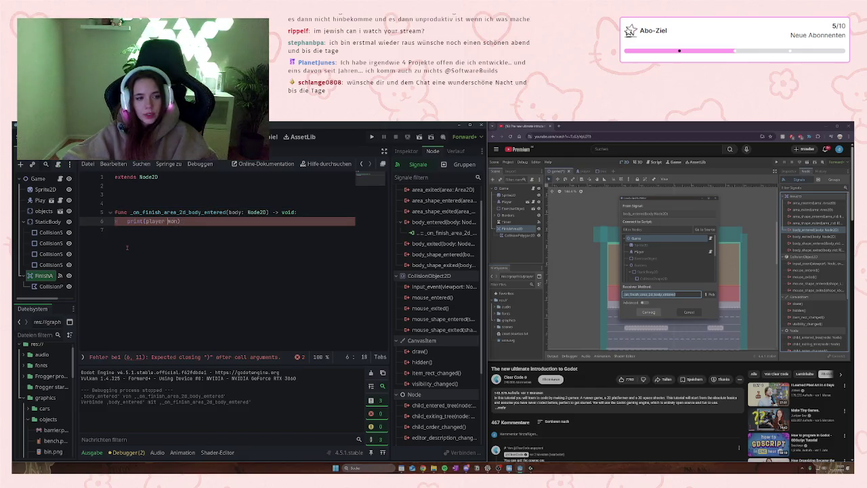
pyautogui.press('Left')
pyautogui.press('Left')
pyautogui.press('Left')
pyautogui.write("'")
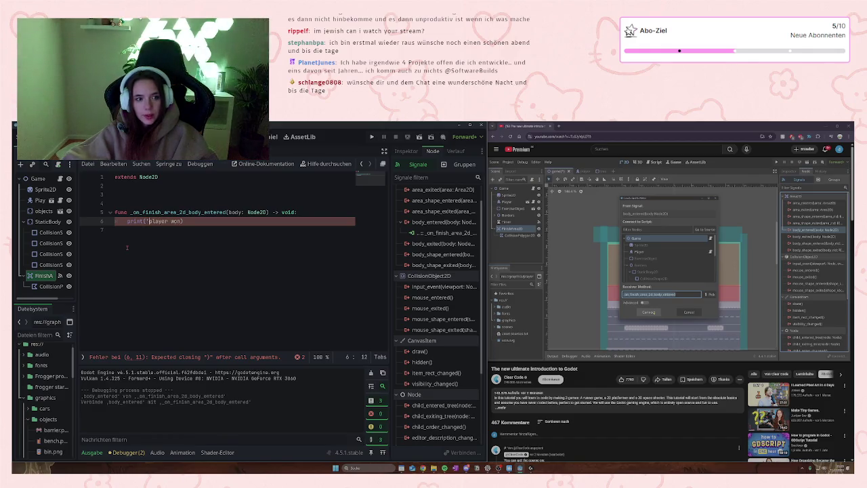
pyautogui.press('Right')
pyautogui.press('Right')
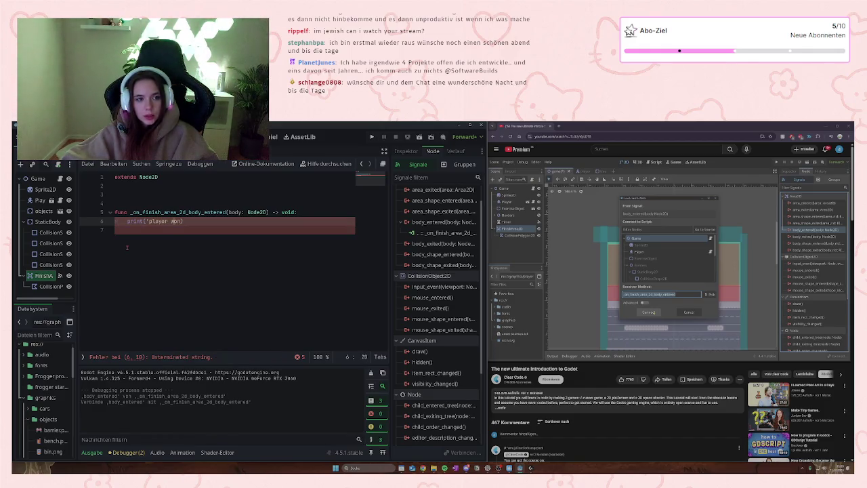
pyautogui.write("'")
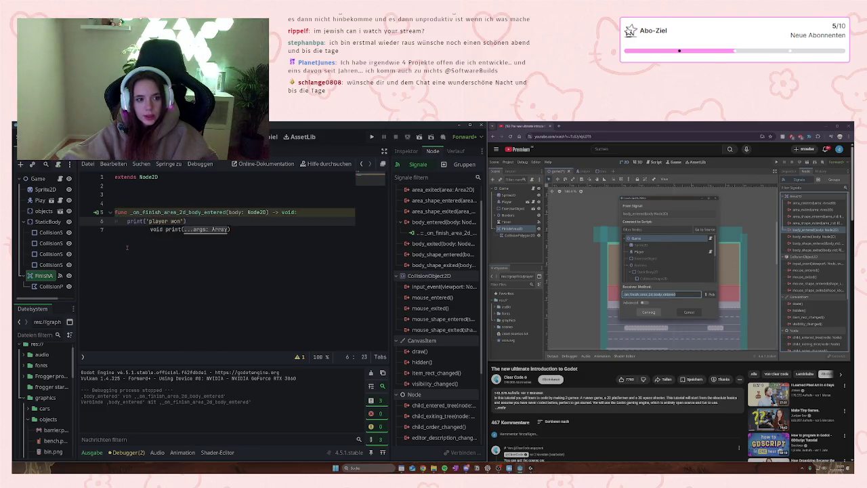
pyautogui.click(274, 230)
pyautogui.hotkey('ctrl', 's')
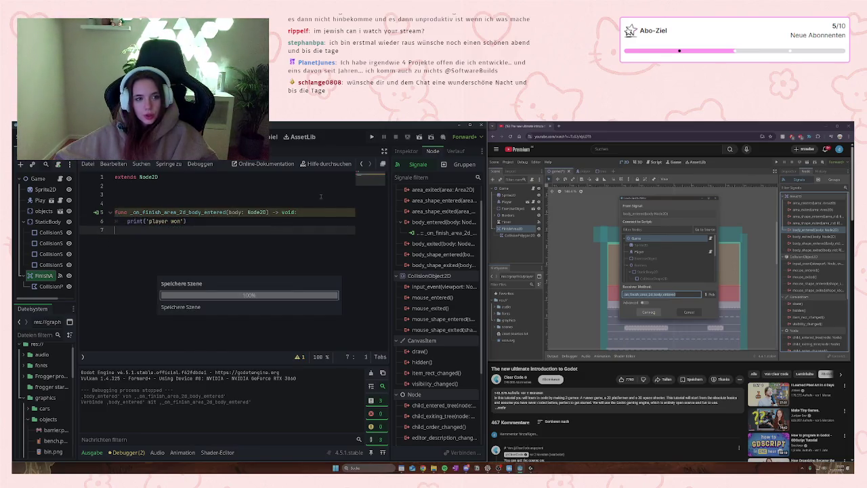
pyautogui.click(372, 137)
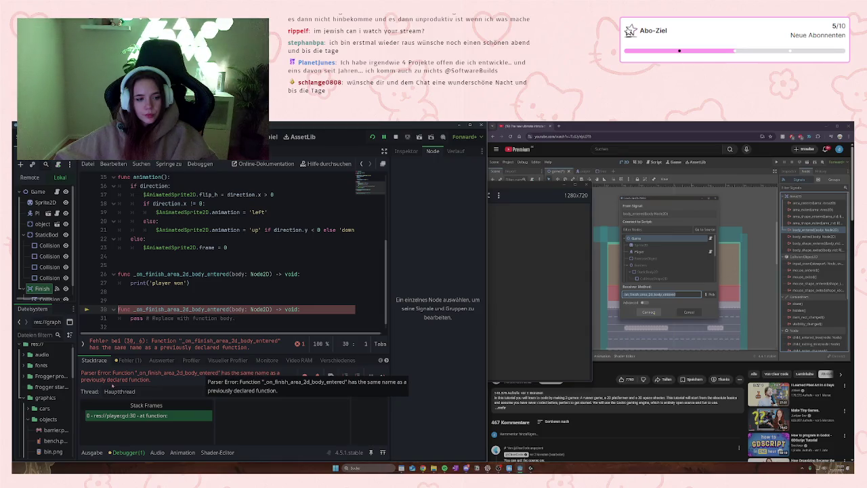
# Step: Delete the duplicate finish-area function from player.gd, keeping the frame = 0 line
pyautogui.moveTo(213, 282); pyautogui.dragTo(119, 265)
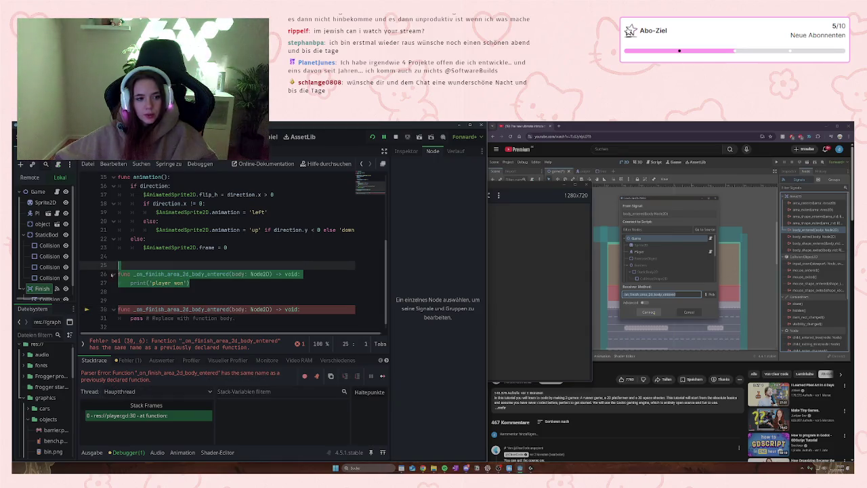
pyautogui.press('BackSpace')
pyautogui.press('BackSpace')
pyautogui.press('BackSpace')
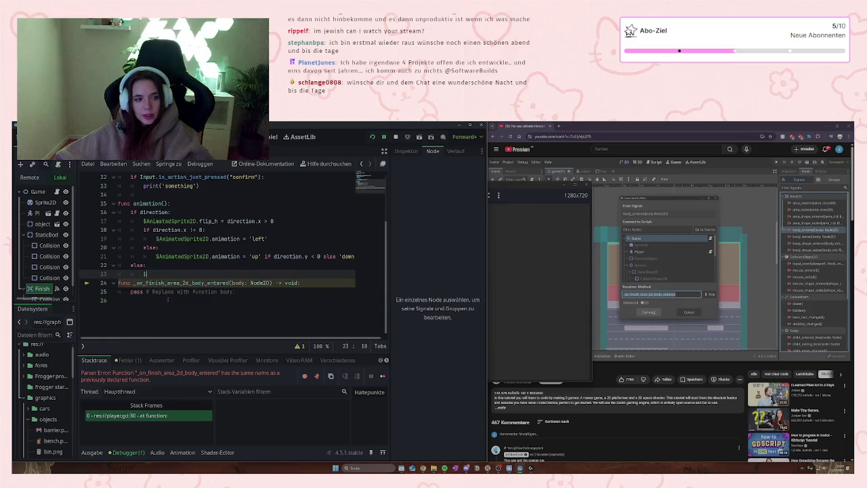
pyautogui.hotkey('ctrl', 'z')
pyautogui.hotkey('ctrl', 'z')
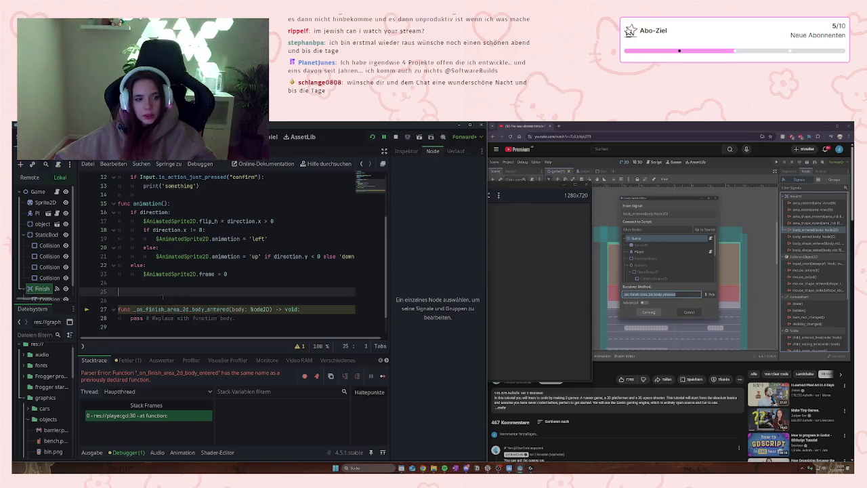
pyautogui.press('Delete')
# Step: Dismiss the write error, stop the game, remove the blank line, save and rerun
pyautogui.hotkey('ctrl', 's')
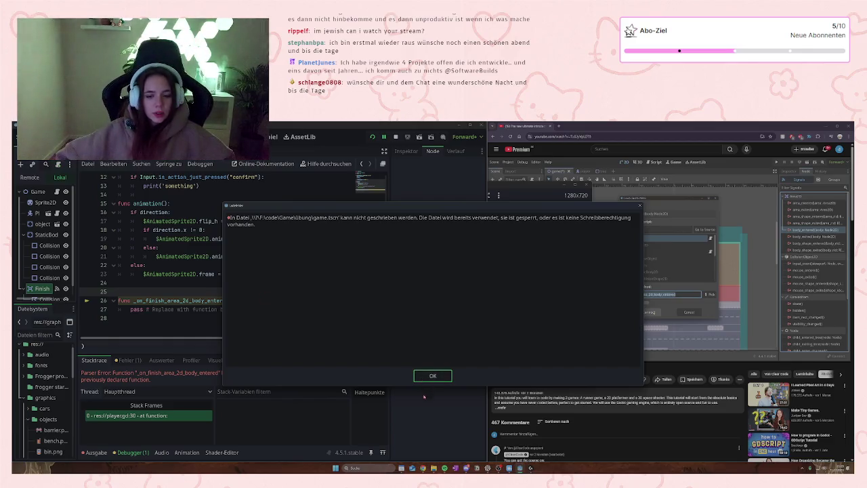
pyautogui.click(435, 378)
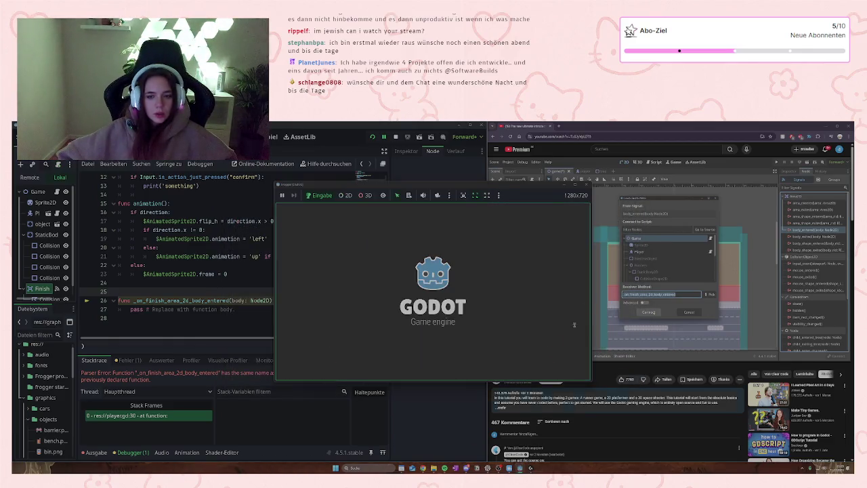
pyautogui.press('F8')
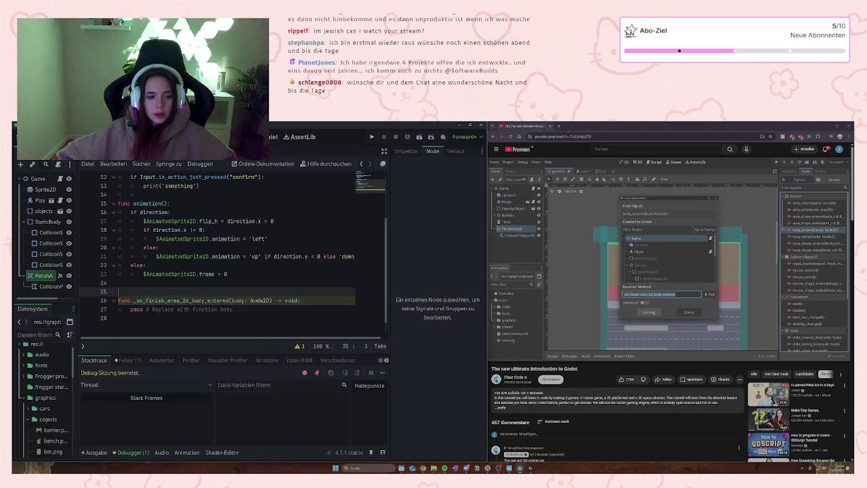
pyautogui.press('BackSpace')
pyautogui.hotkey('ctrl', 's')
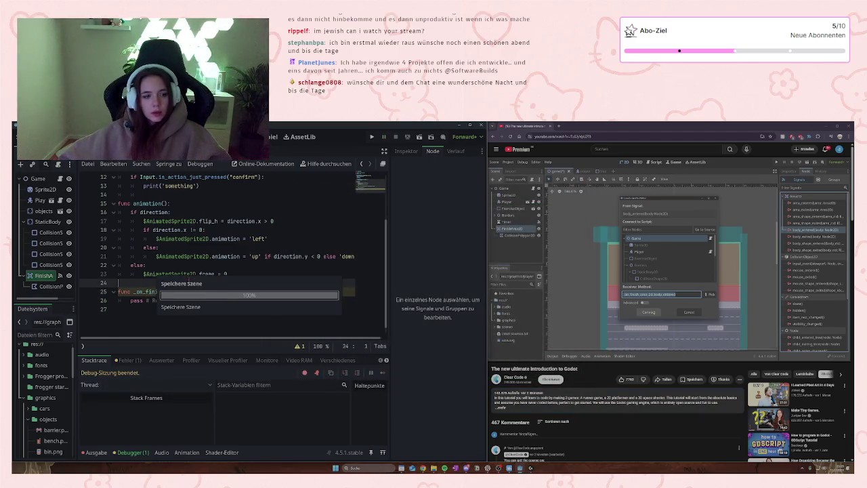
pyautogui.press('F5')
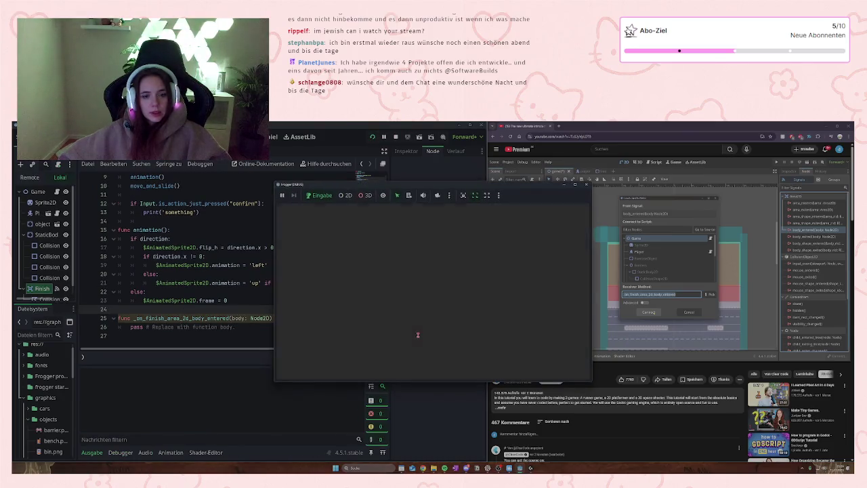
# Step: Hop the player up and back down, then restart the game
pyautogui.press('Up')
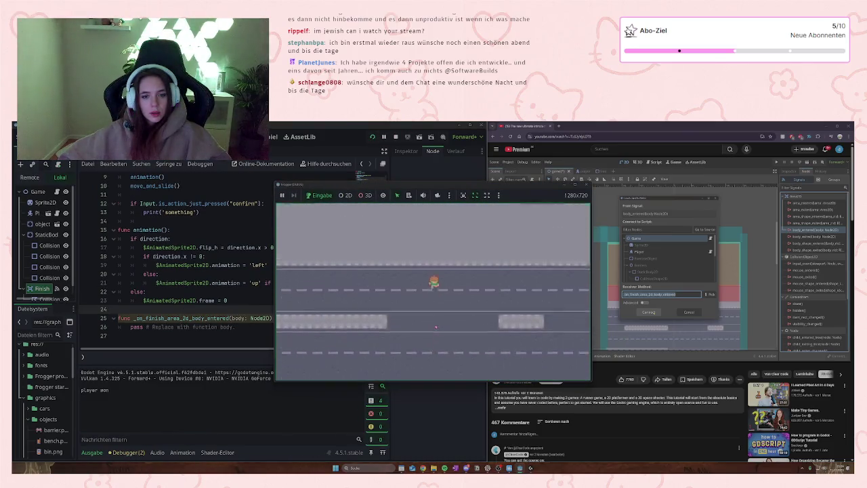
pyautogui.press('Down')
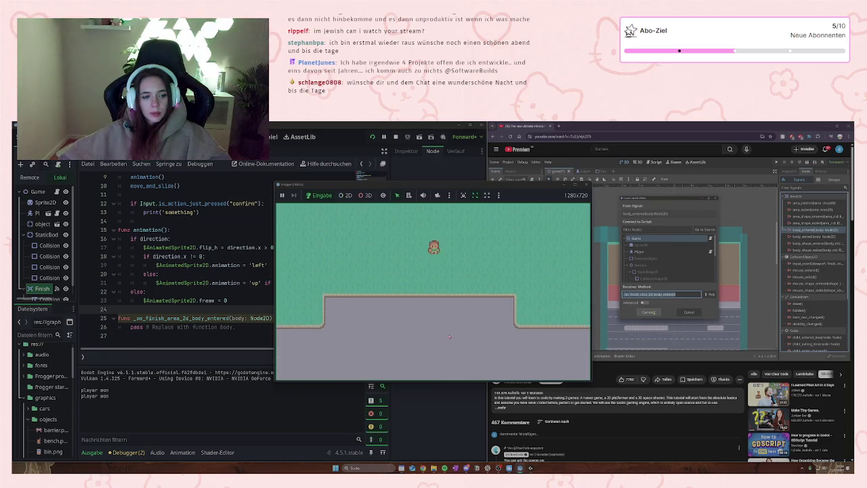
pyautogui.press('F5')
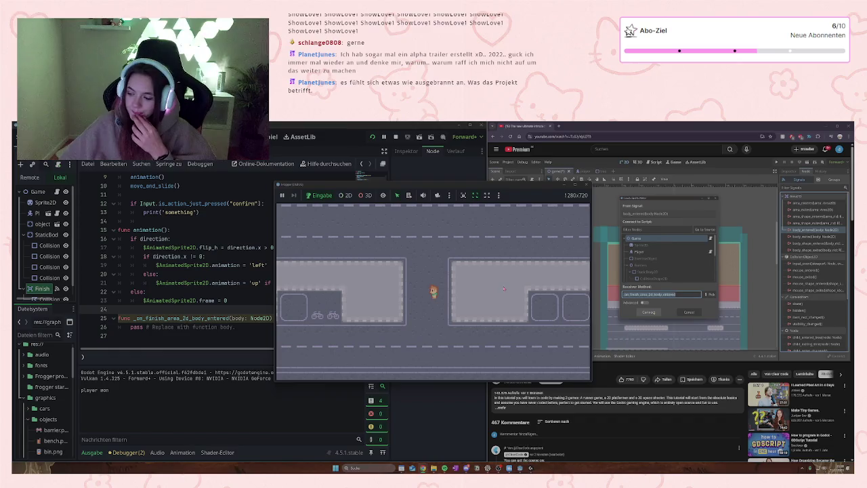
# Step: Steer the player up-right into the finish area, then close the game window
pyautogui.press('Up')
pyautogui.press('Right')
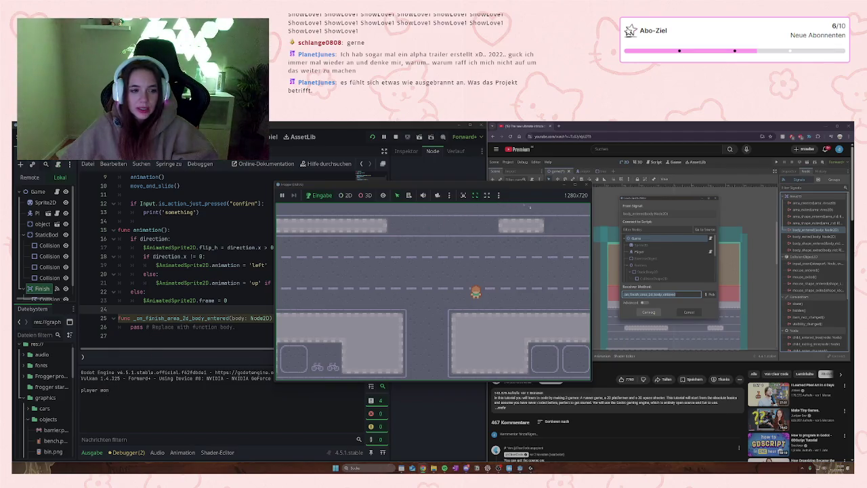
pyautogui.click(586, 185)
pyautogui.click(268, 327)
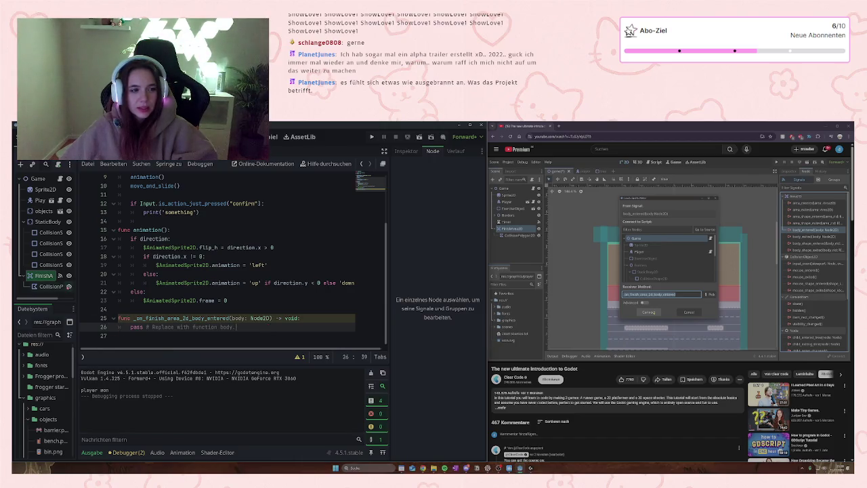
# Step: Open the player scene and select the pass placeholder on line 26 of player.gd
pyautogui.moveTo(243, 326); pyautogui.dragTo(130, 327)
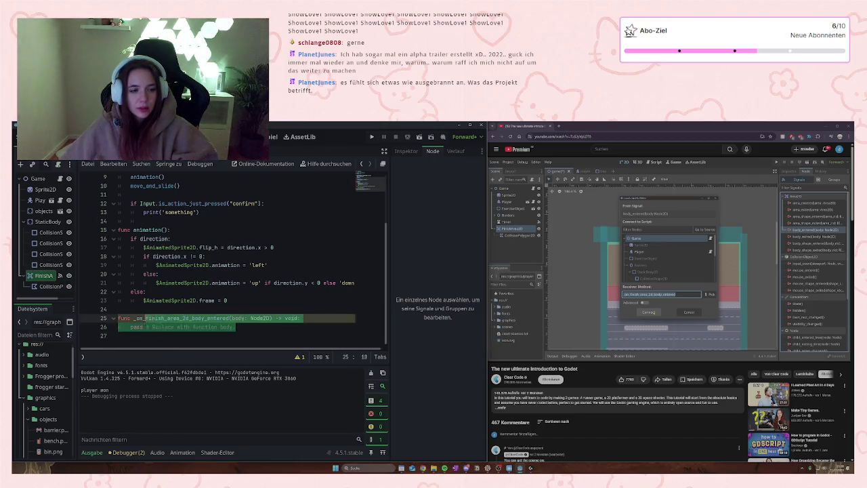
pyautogui.scroll(3, 220, 304)
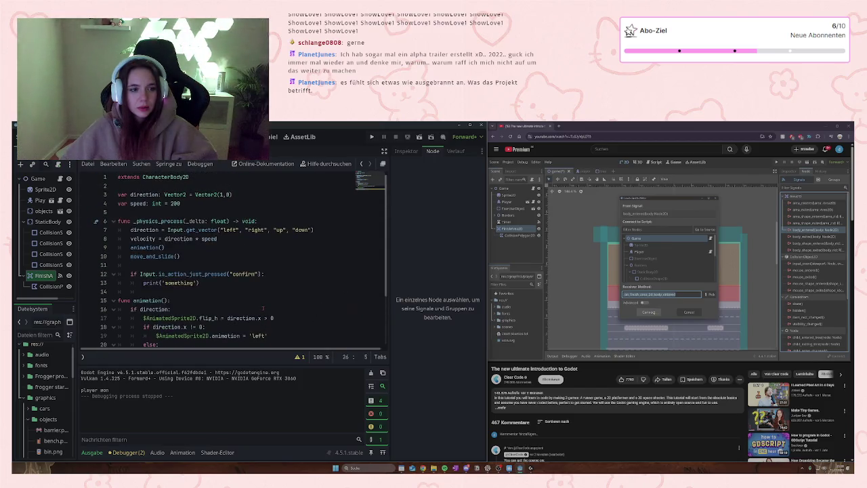
pyautogui.scroll(-3, 263, 308)
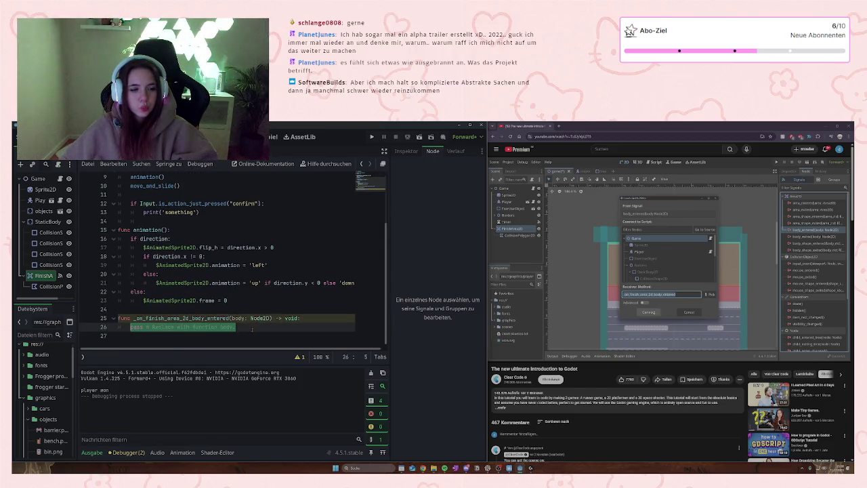
pyautogui.moveTo(236, 327); pyautogui.dragTo(131, 327)
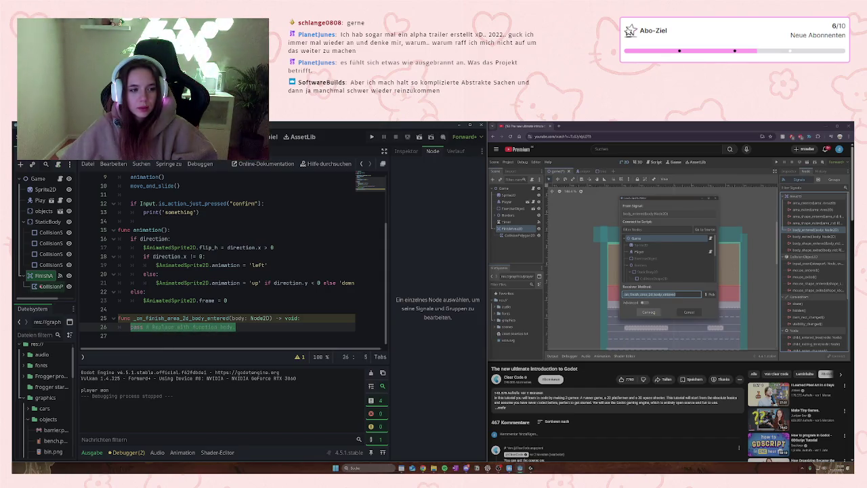
pyautogui.click(41, 201)
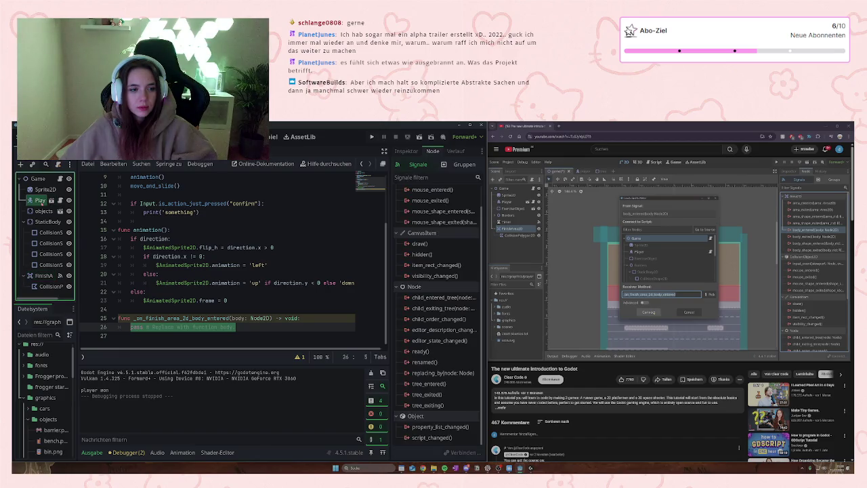
pyautogui.click(60, 200)
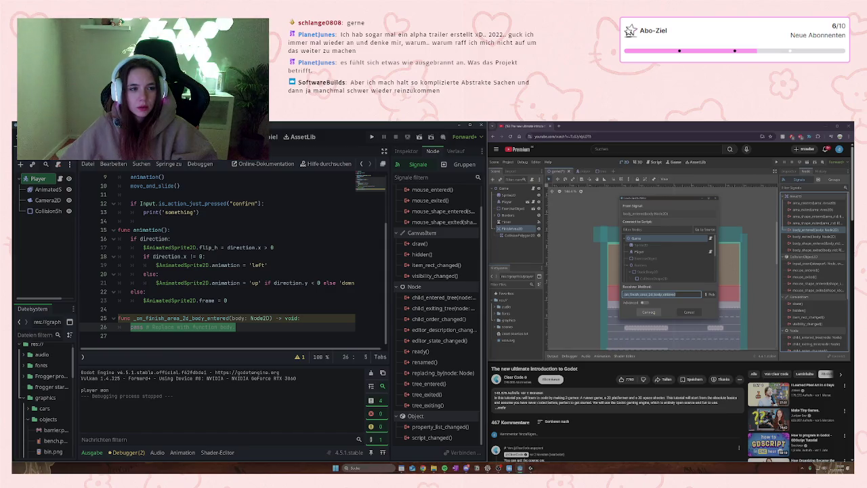
pyautogui.scroll(3, 215, 250)
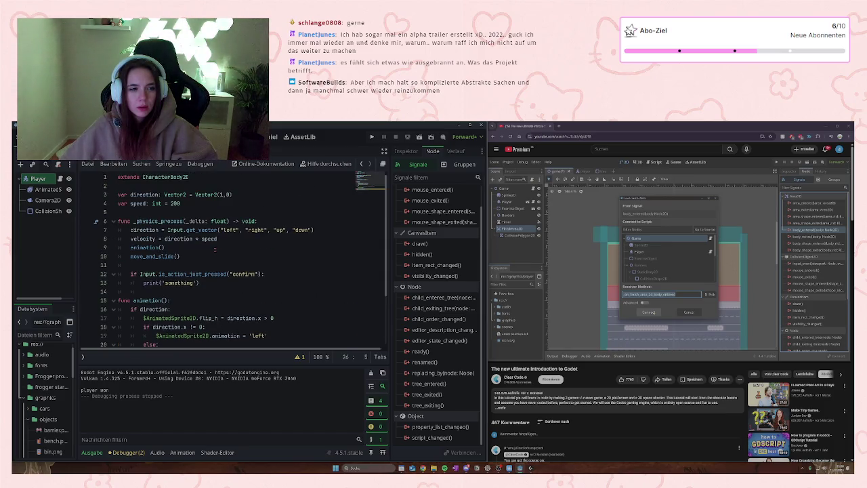
pyautogui.scroll(-3, 215, 250)
pyautogui.click(152, 326)
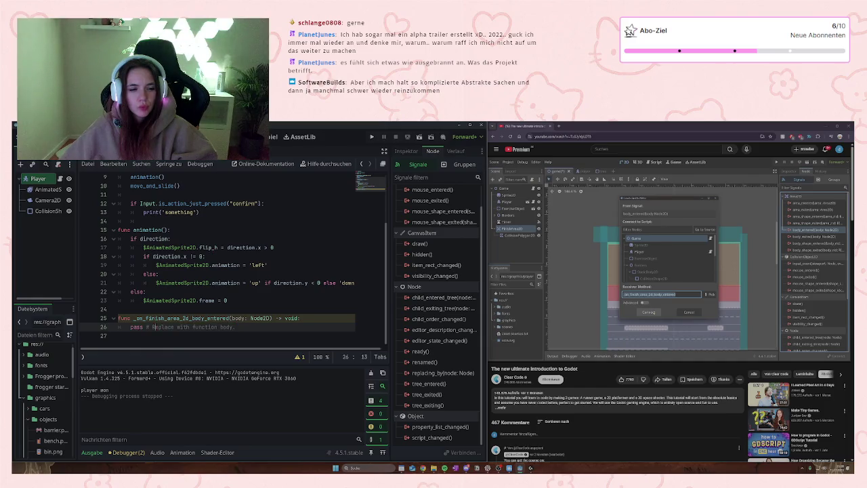
pyautogui.moveTo(236, 327); pyautogui.dragTo(130, 326)
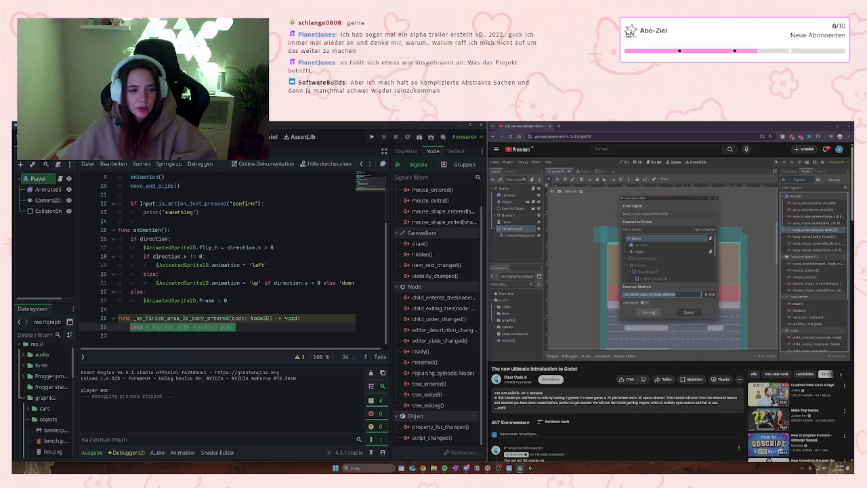
# Step: Replace it with print('player won'), save, and run the game
pyautogui.write('print')
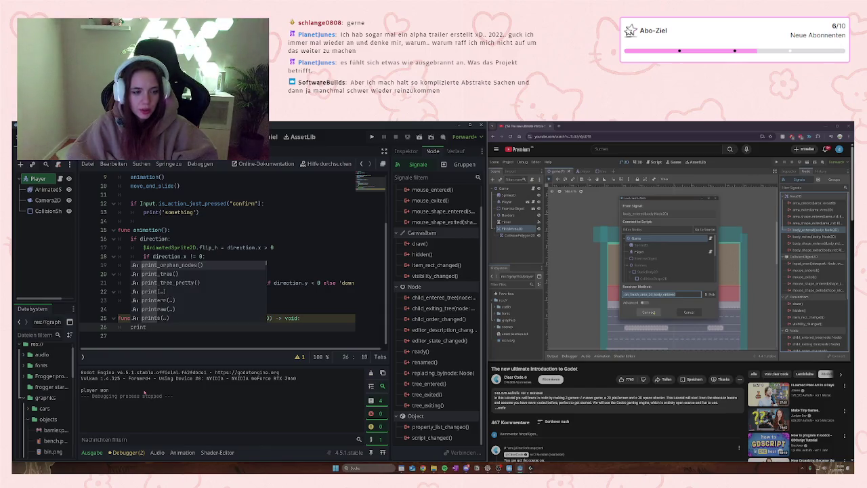
pyautogui.write("('")
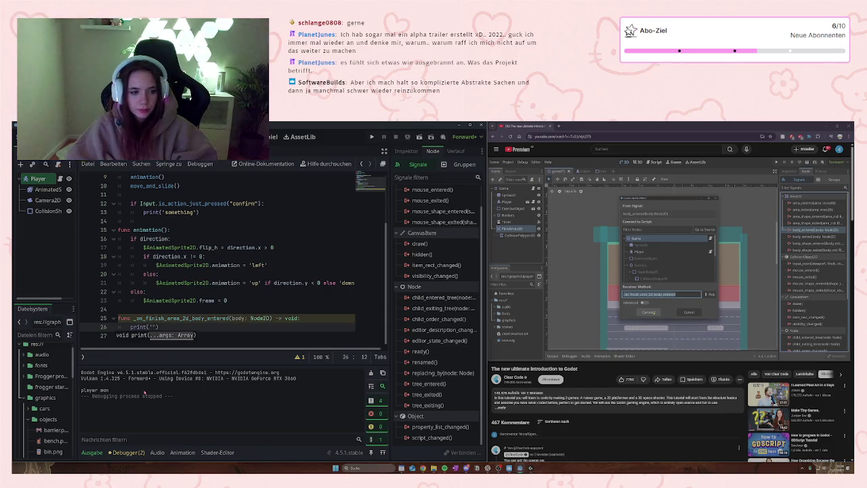
pyautogui.write('player won')
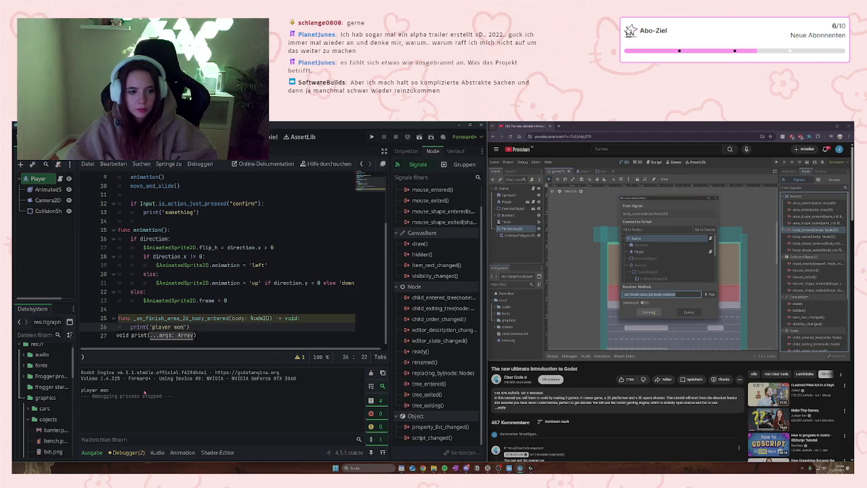
pyautogui.press('Return')
pyautogui.hotkey('ctrl', 's')
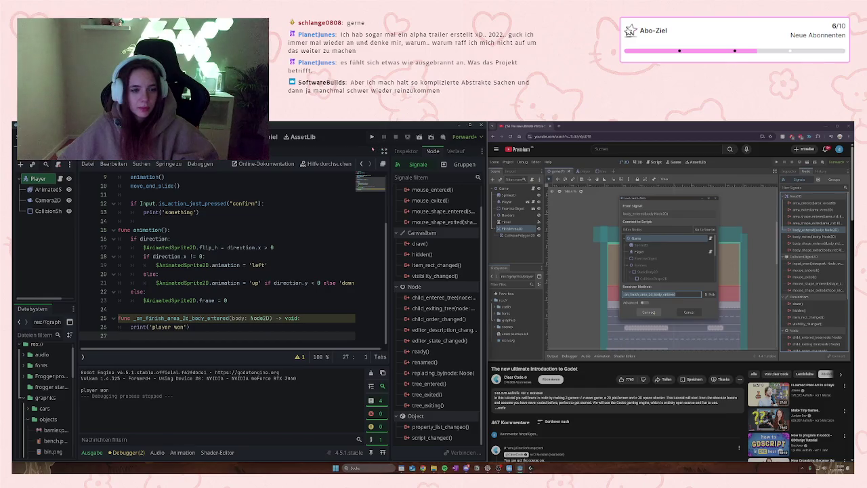
pyautogui.click(372, 136)
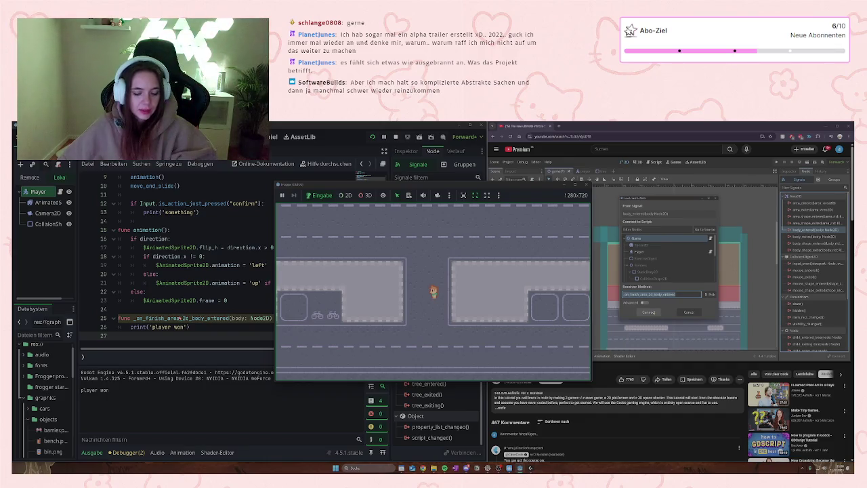
# Step: Hop the player onto the grass and back, stop the game, and return to the Game scene
pyautogui.press('Up')
pyautogui.press('Up')
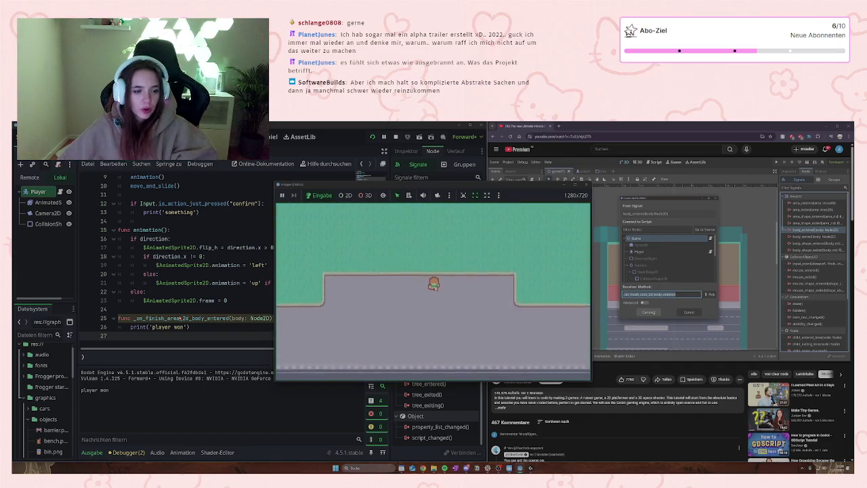
pyautogui.press('Down')
pyautogui.press('Down')
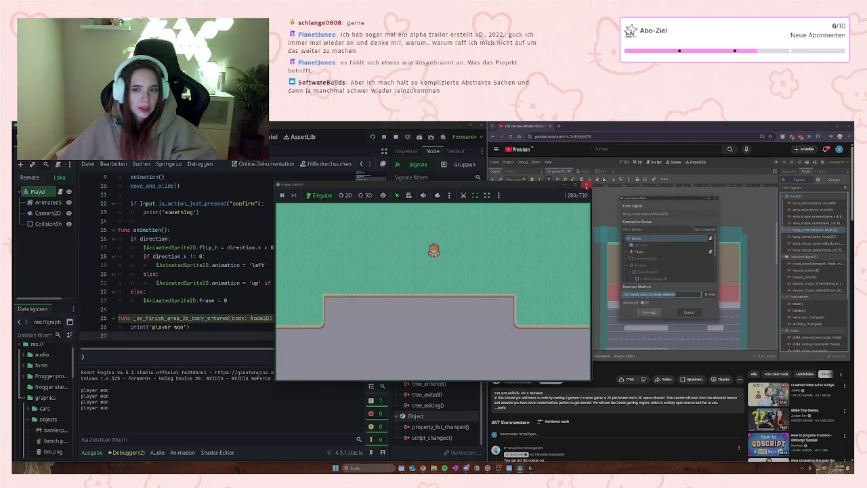
pyautogui.press('F8')
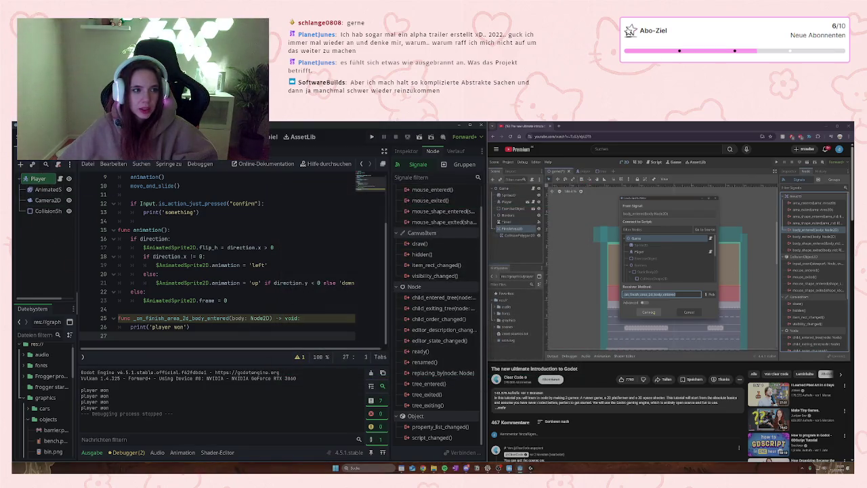
pyautogui.click(95, 153)
pyautogui.click(57, 287)
# Step: Select the finish area's CollisionPolygon2D, watch the next tutorial part, and place the cursor on line 26
pyautogui.click(52, 286)
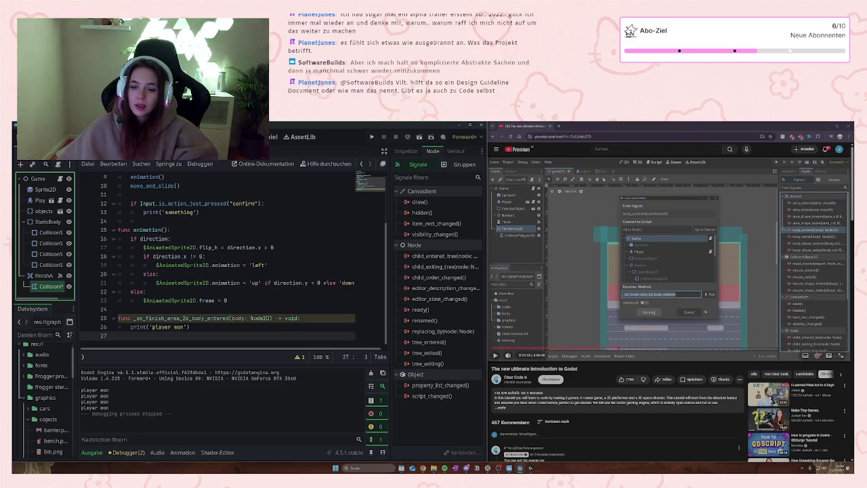
pyautogui.click(569, 285)
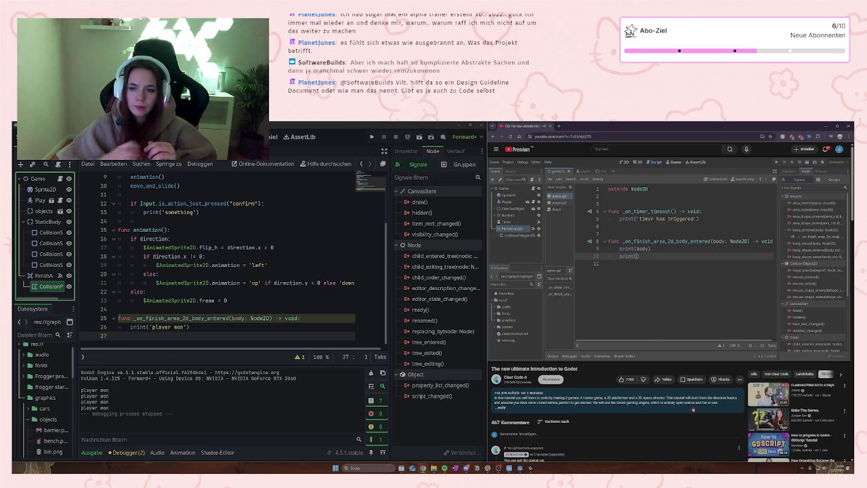
pyautogui.press('space')
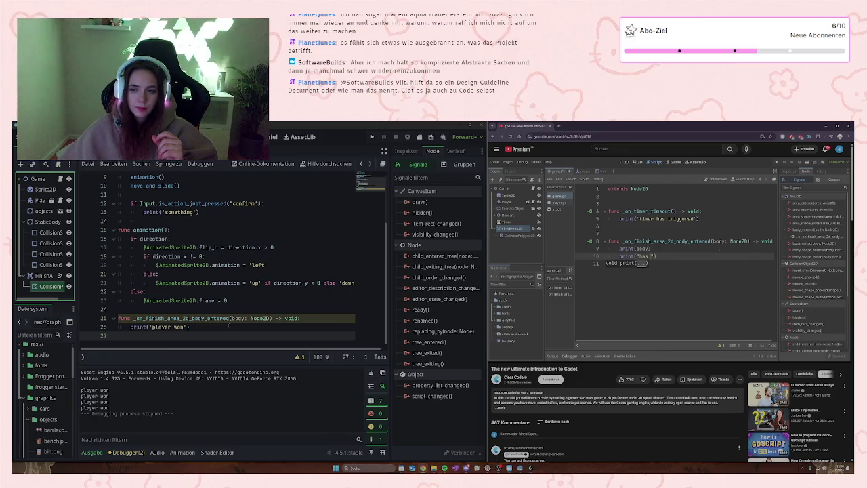
pyautogui.click(130, 326)
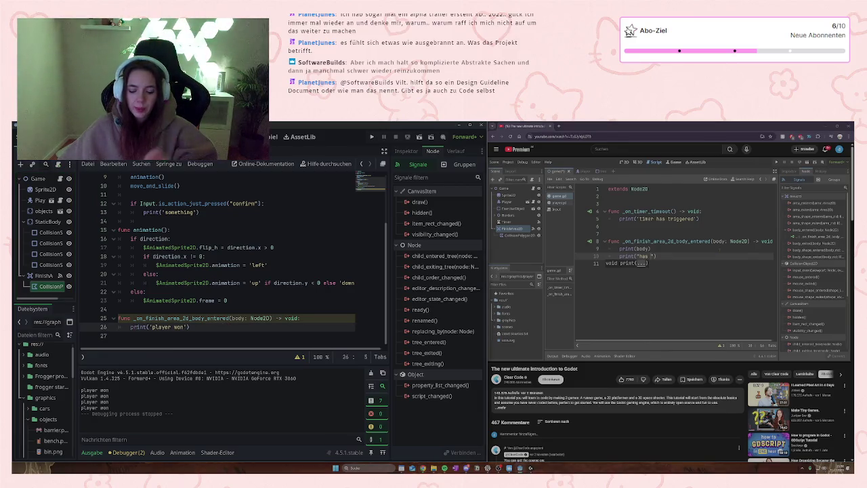
# Step: Add a print(body) line above the 'player won' print in the finish-area handler
pyautogui.press('Return')
pyautogui.click(146, 327)
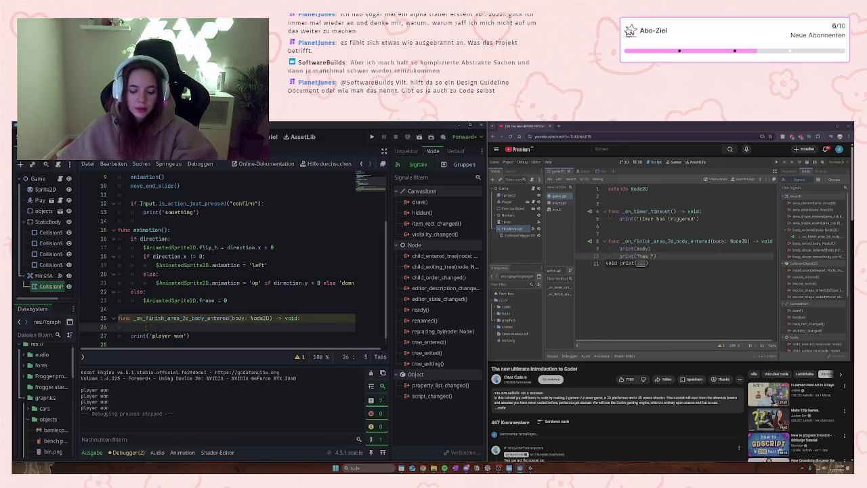
pyautogui.write('print')
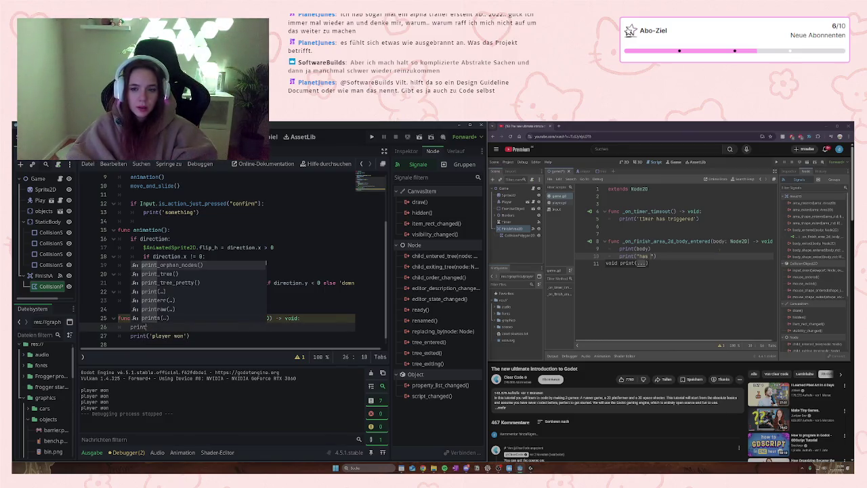
pyautogui.write('(body')
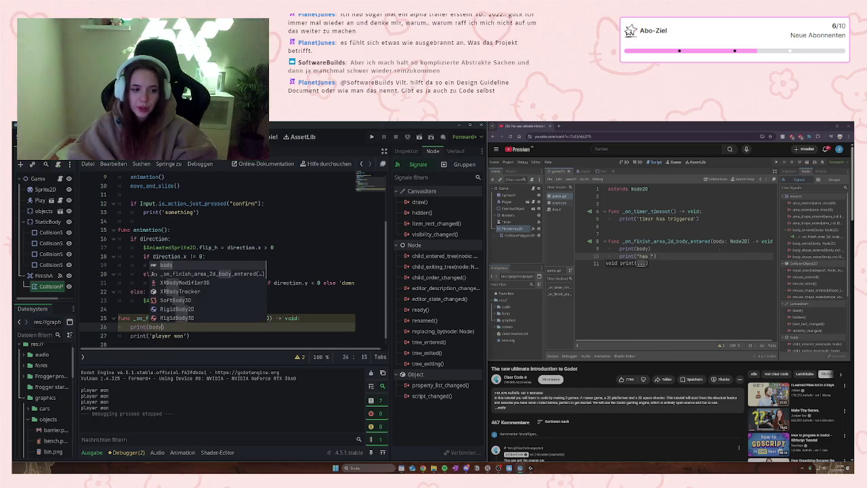
pyautogui.click(151, 336)
# Step: Rewrite the second print as print("player won") with double quotes, fix the quote error, and run the game
pyautogui.press('Left')
pyautogui.write('""')
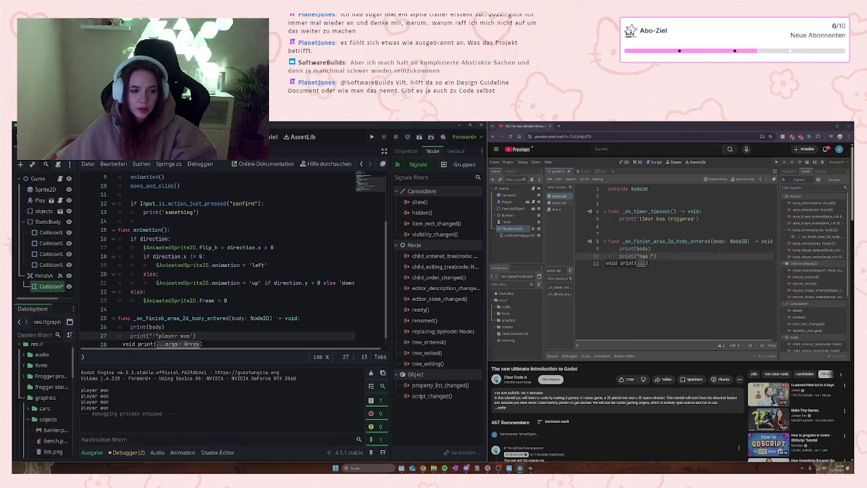
pyautogui.press('BackSpace')
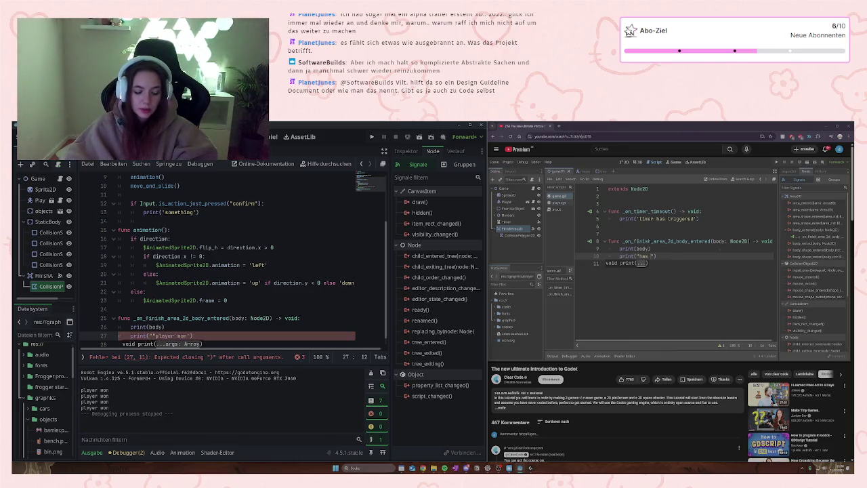
pyautogui.write('player won')
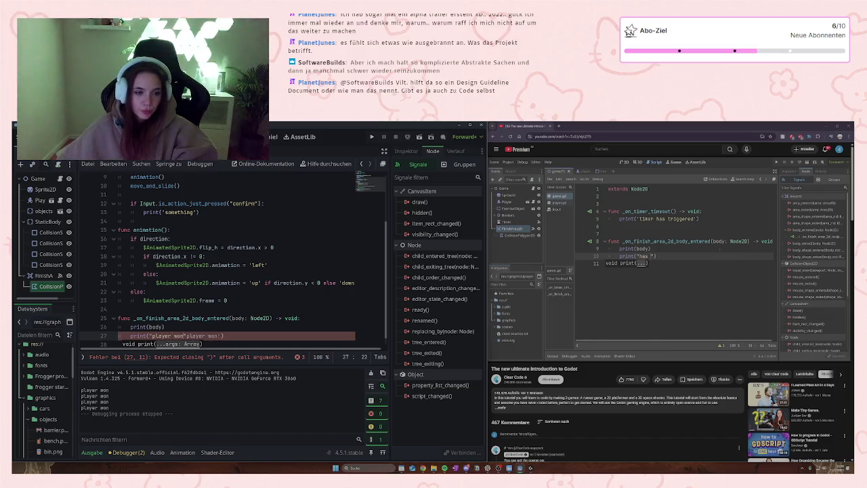
pyautogui.write('"')
pyautogui.press('BackSpace')
pyautogui.click(221, 327)
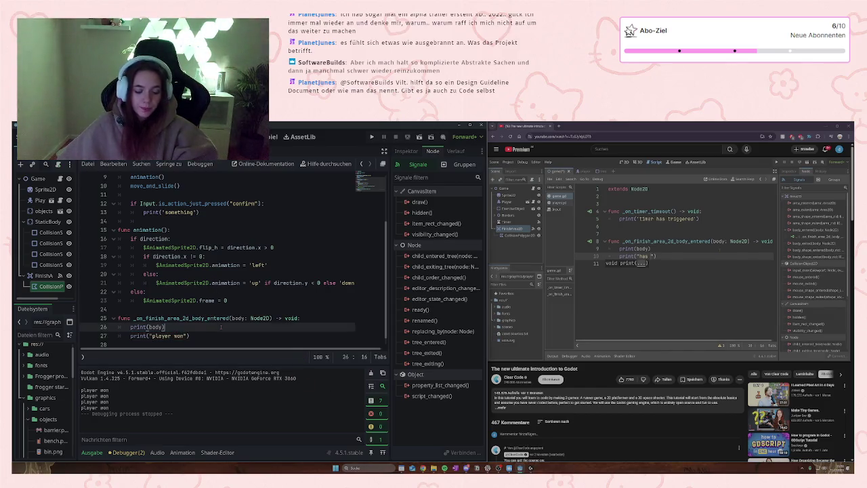
pyautogui.click(372, 137)
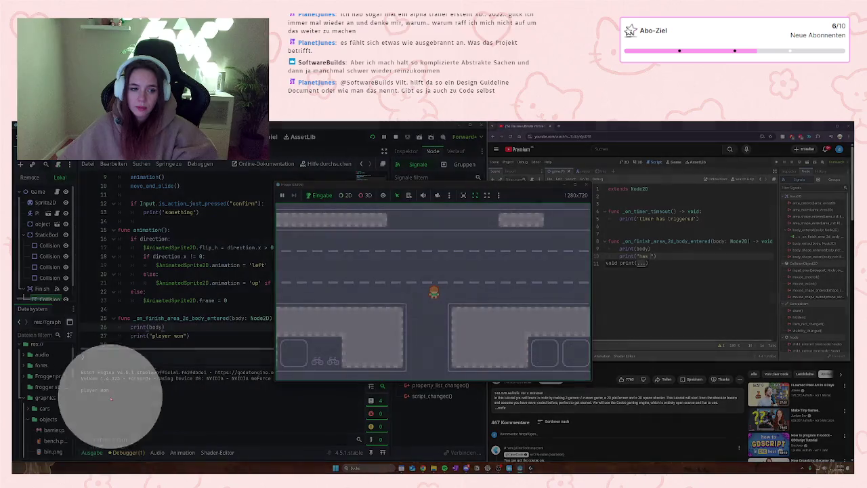
# Step: Stop the test run with F8 and open game.gd from the script list
pyautogui.click(112, 393)
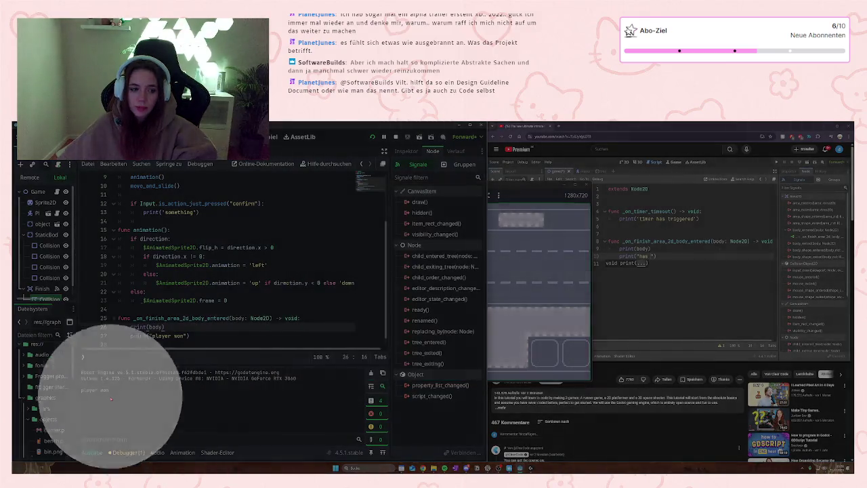
pyautogui.press('F8')
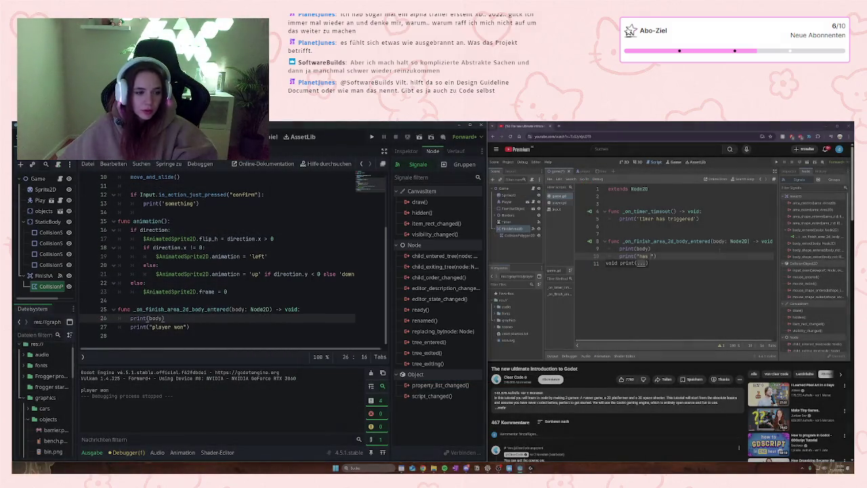
pyautogui.scroll(3, 153, 327)
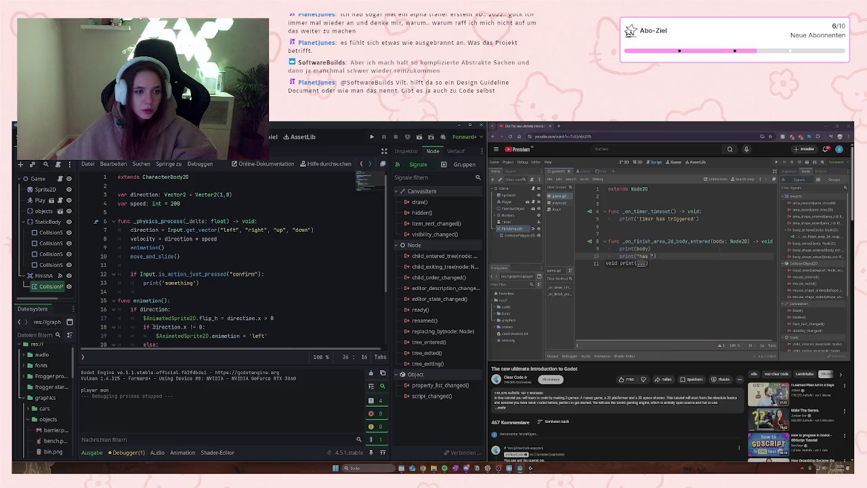
pyautogui.scroll(-3, 153, 326)
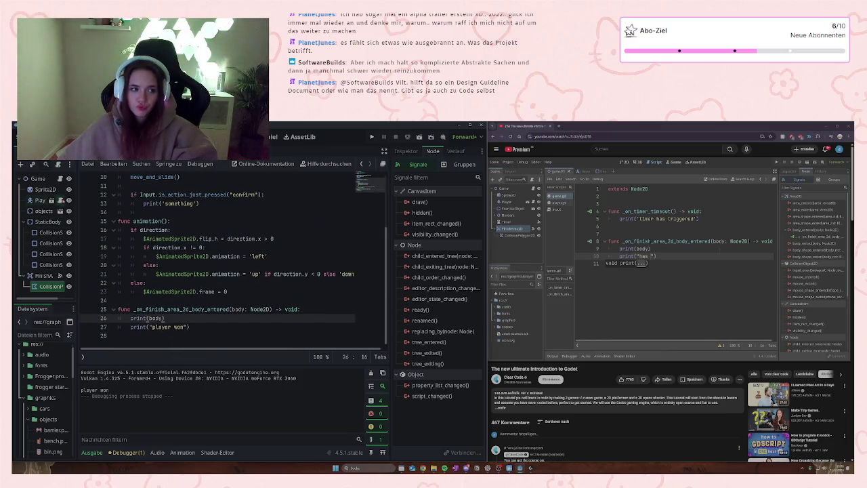
pyautogui.click(61, 178)
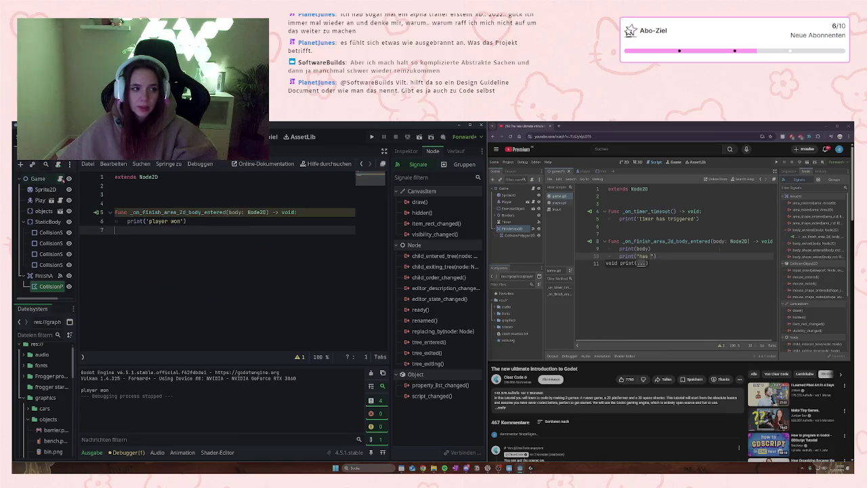
# Step: Delete the finish-area function from game.gd, select the Game node, and run the project
pyautogui.moveTo(193, 221); pyautogui.dragTo(118, 212)
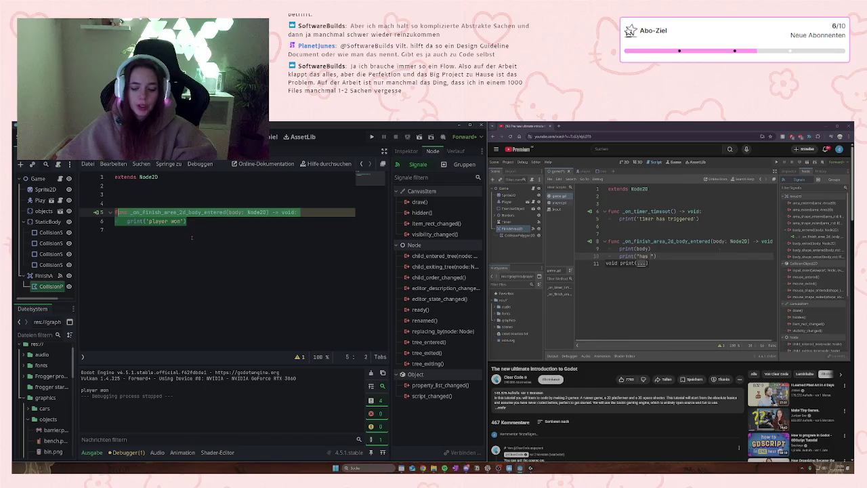
pyautogui.press('BackSpace')
pyautogui.press('BackSpace')
pyautogui.press('BackSpace')
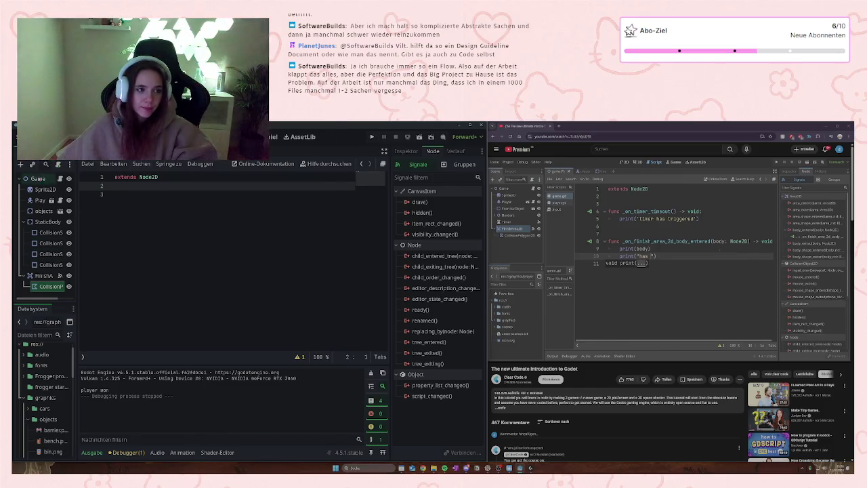
pyautogui.click(38, 178)
pyautogui.click(372, 136)
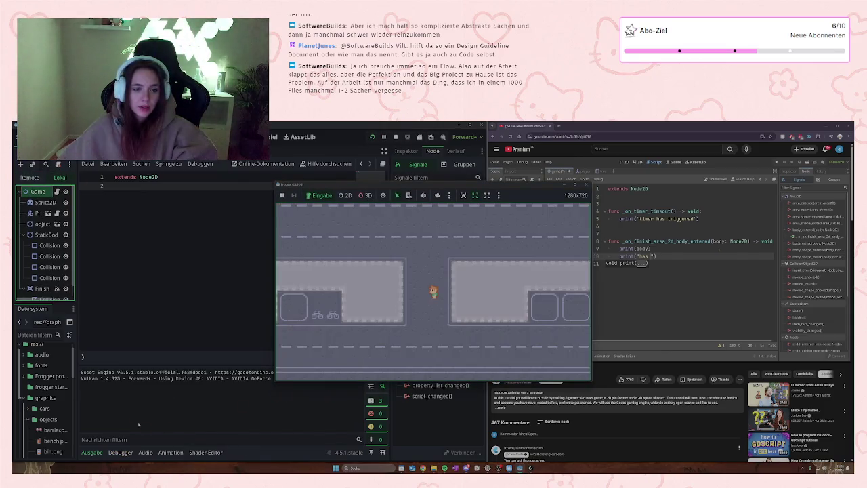
# Step: Hop the frog up onto the grass and back several times, then close the game window
pyautogui.press('Up')
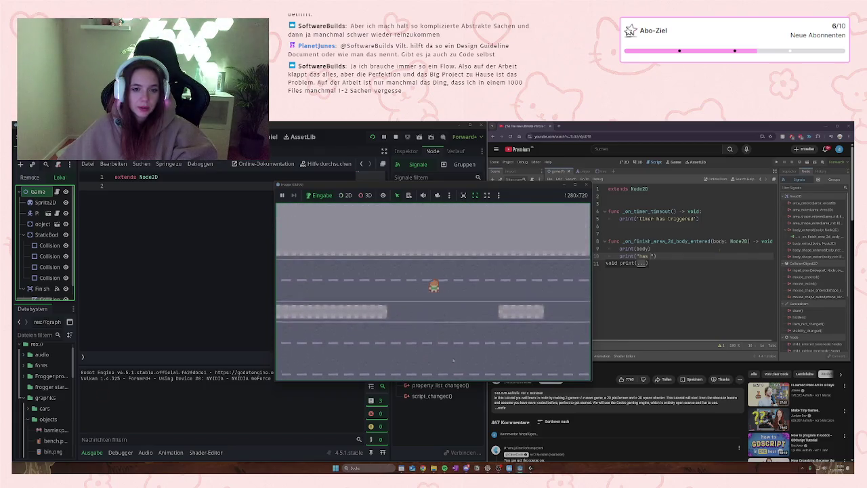
pyautogui.press('Up')
pyautogui.press('Up')
pyautogui.press('Down')
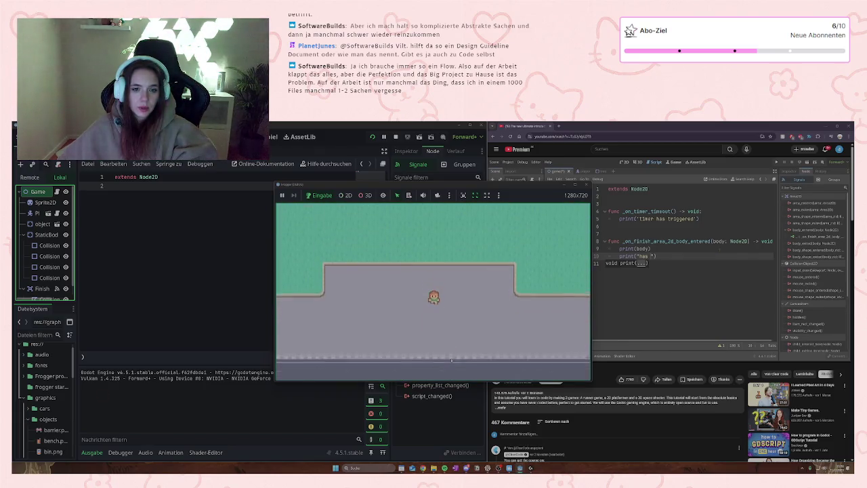
pyautogui.press('Up')
pyautogui.press('Down')
pyautogui.press('Up')
pyautogui.press('Up')
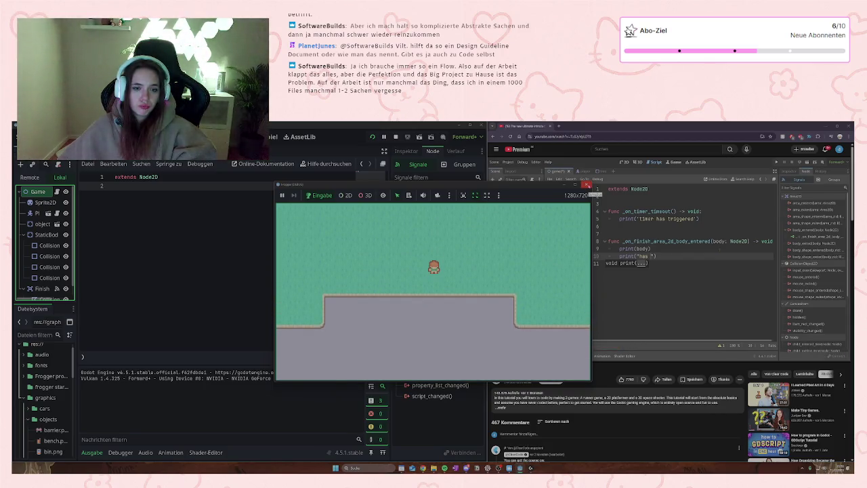
pyautogui.click(588, 185)
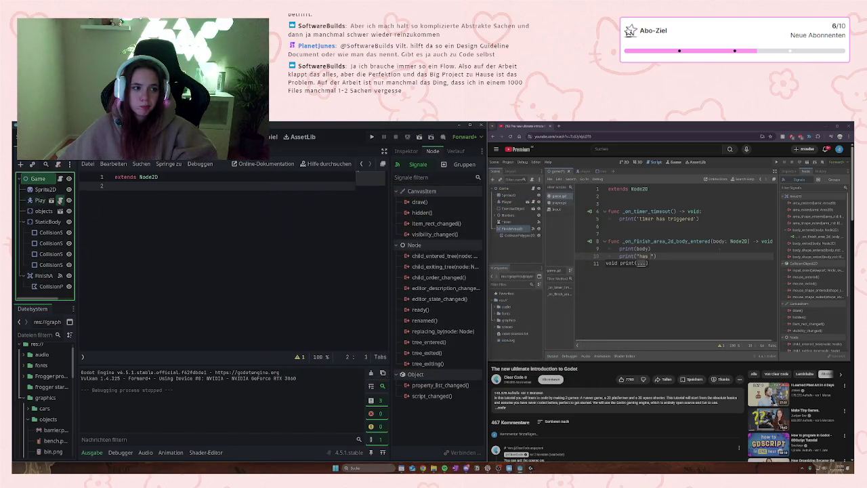
# Step: Switch back to player.gd in the script list
pyautogui.click(60, 200)
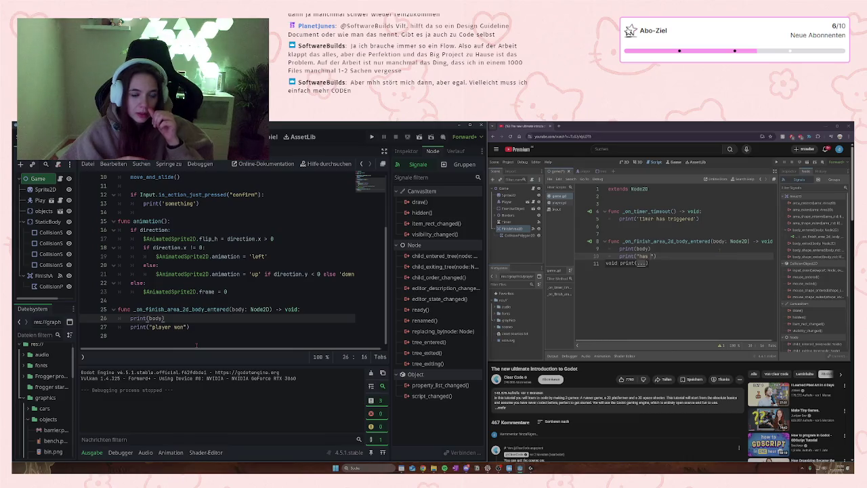
# Step: Cut the finish-area function (lines 25–27) from player.gd, paste it into game.gd, and run with F5
pyautogui.moveTo(206, 330); pyautogui.dragTo(118, 310)
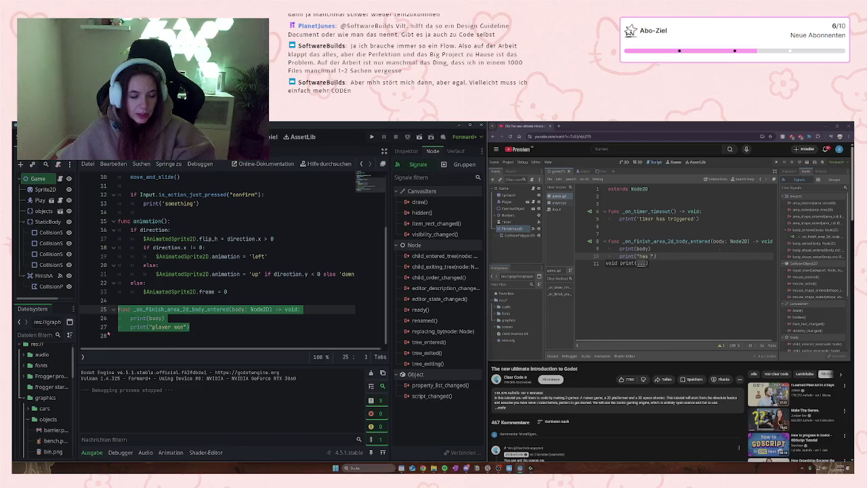
pyautogui.press('Delete')
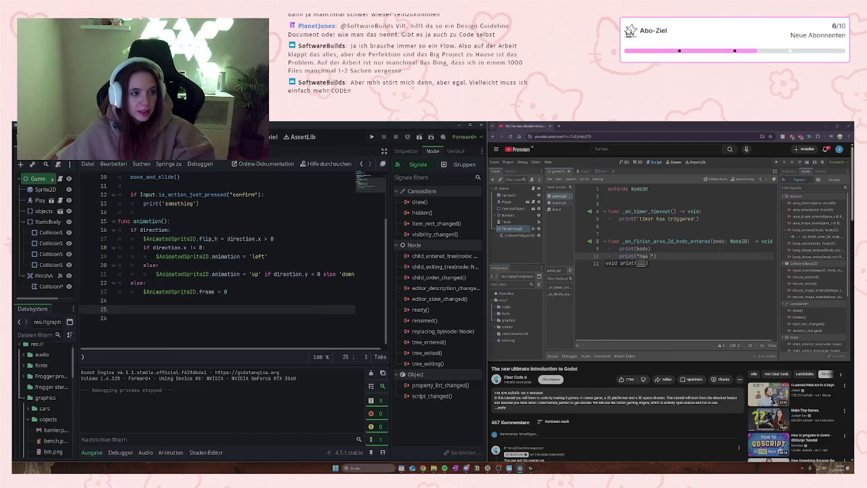
pyautogui.click(61, 178)
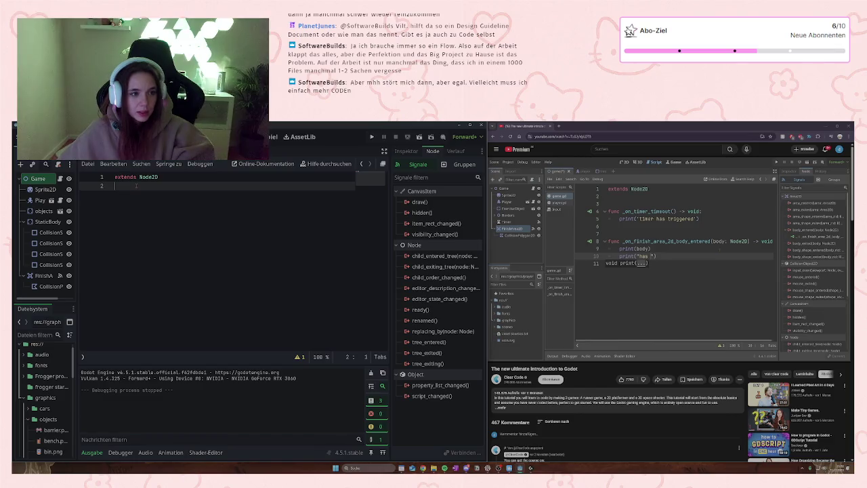
pyautogui.hotkey('ctrl', 'v')
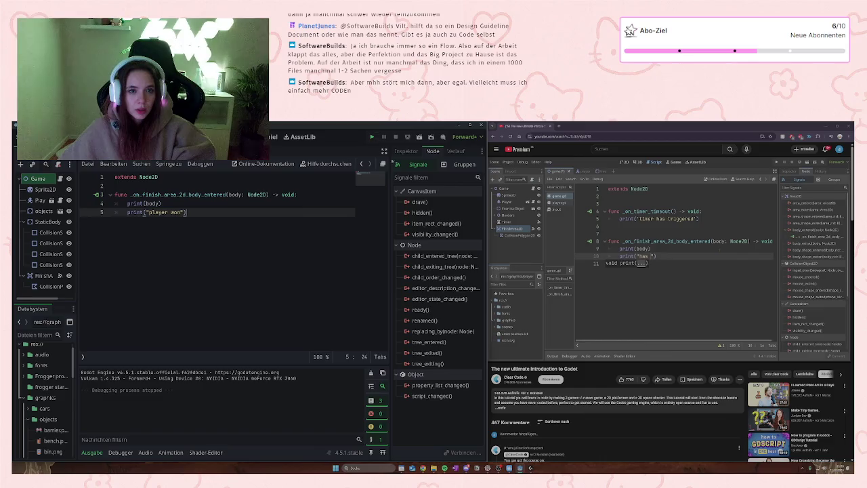
pyautogui.press('F5')
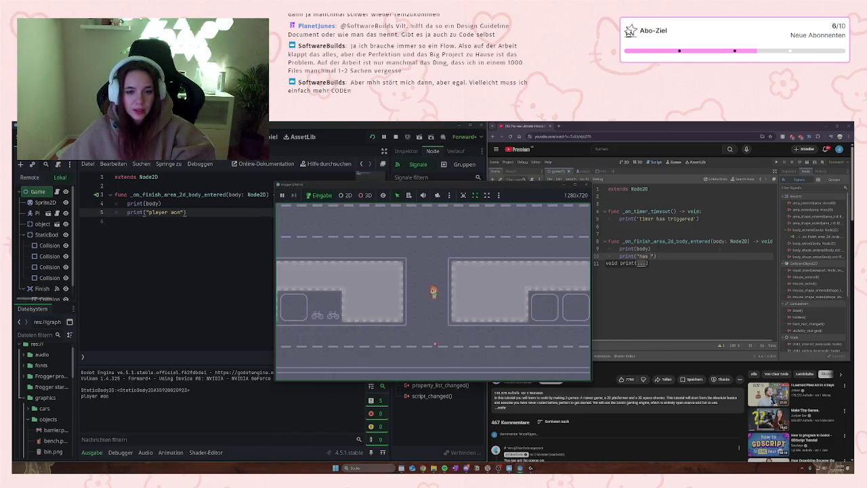
# Step: Move the frog up to the finish so 'player won' prints, then stop with F8
pyautogui.press('Up')
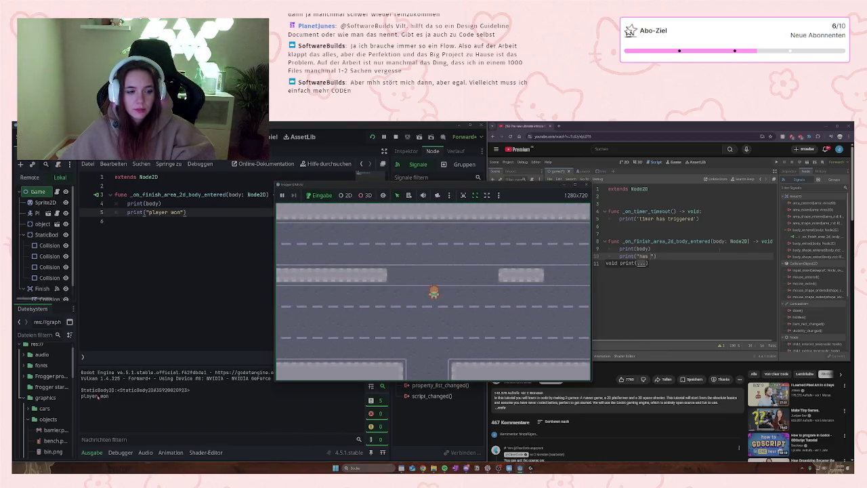
pyautogui.press('F8')
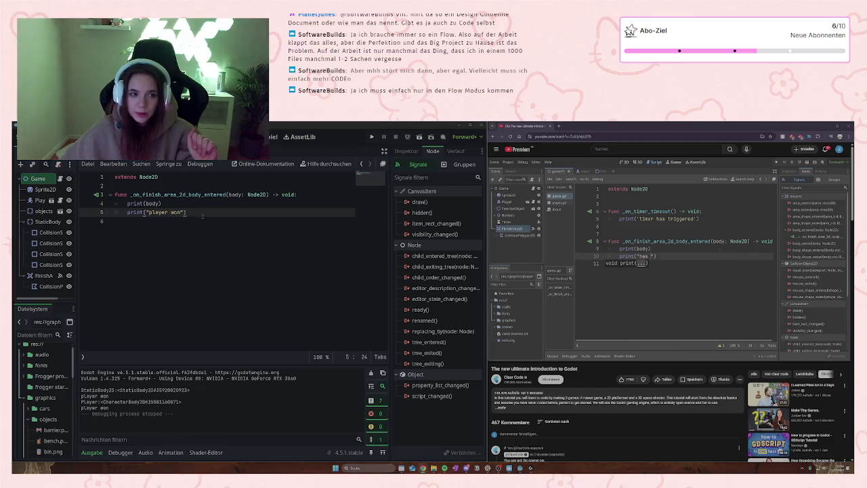
# Step: Delete the finish-area function from game.gd while following the tutorial's code view
pyautogui.moveTo(201, 211); pyautogui.dragTo(115, 195)
pyautogui.click(583, 298)
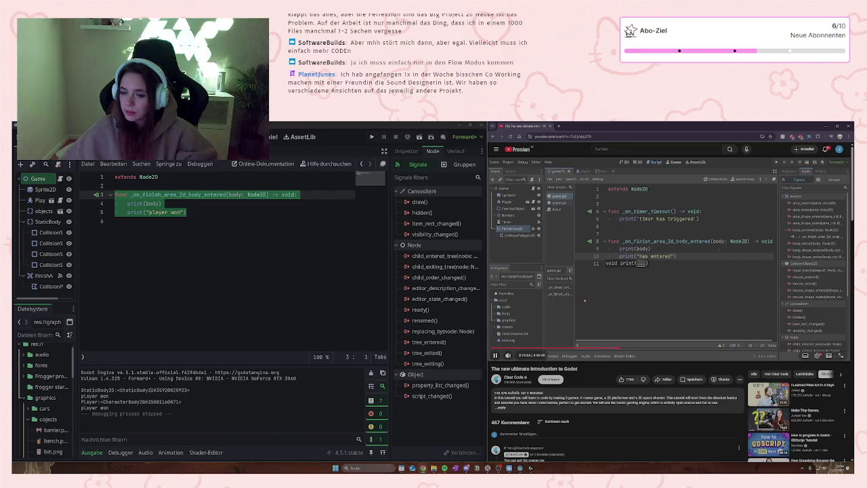
pyautogui.click(636, 291)
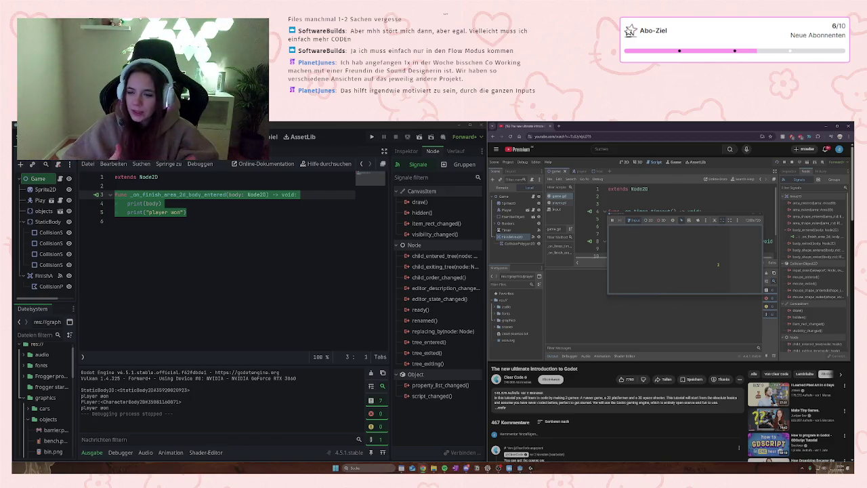
pyautogui.moveTo(649, 205)
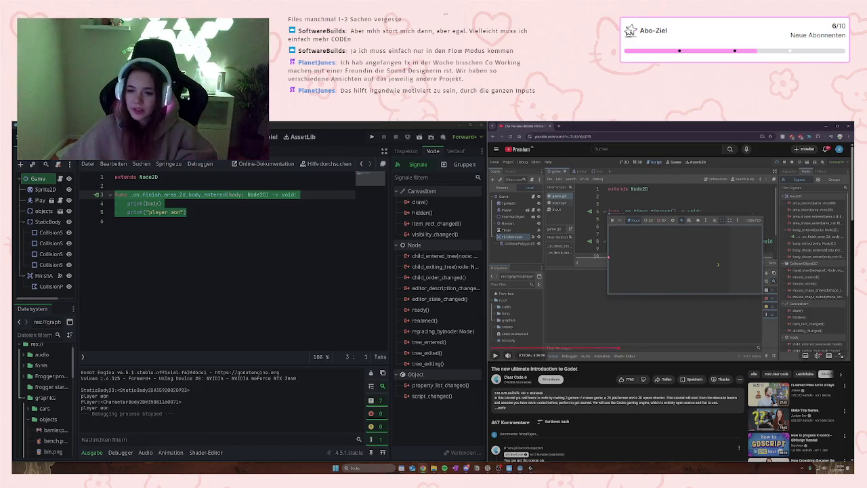
pyautogui.click(622, 255)
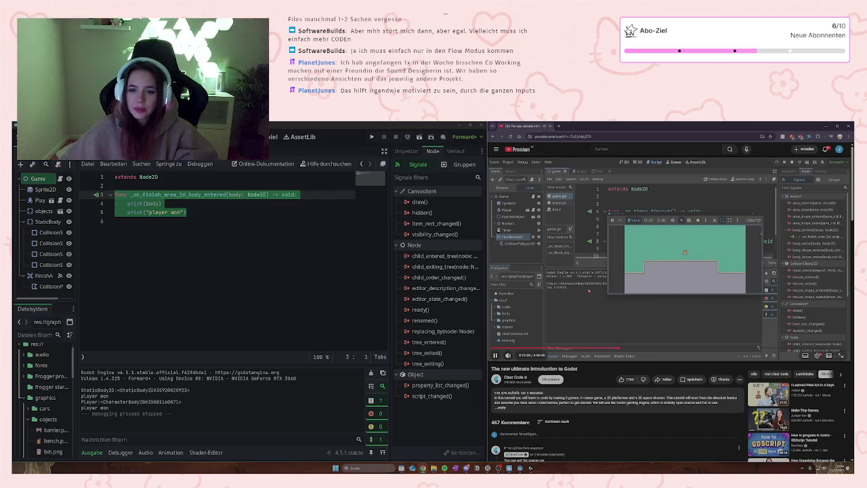
pyautogui.click(589, 291)
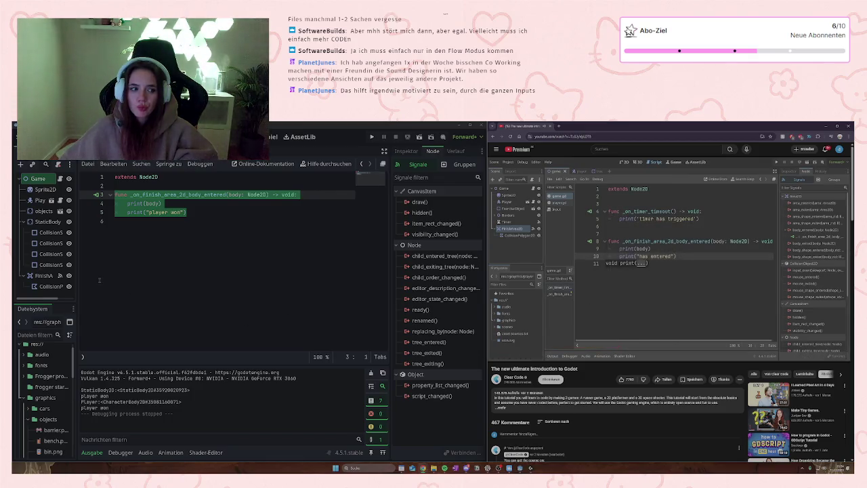
pyautogui.click(41, 276)
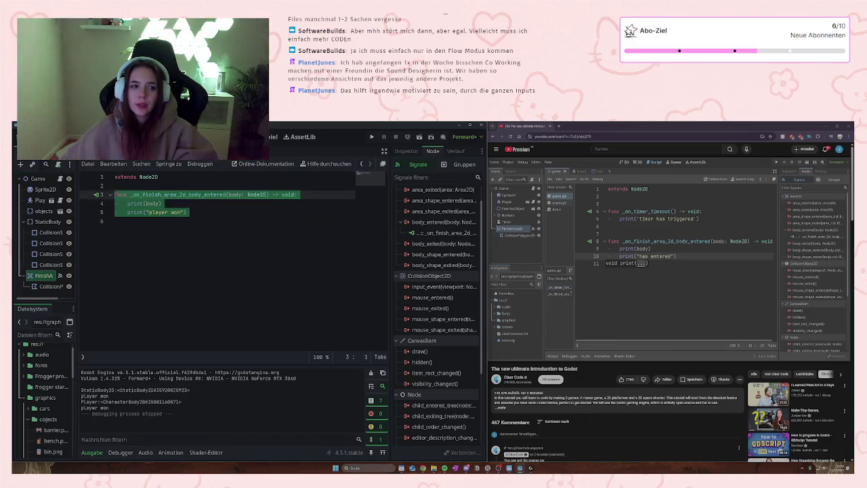
pyautogui.press('BackSpace')
# Step: Disconnect FinishArea2D's old body_entered connection and start connecting body_entered again
pyautogui.click(44, 275)
pyautogui.click(424, 232)
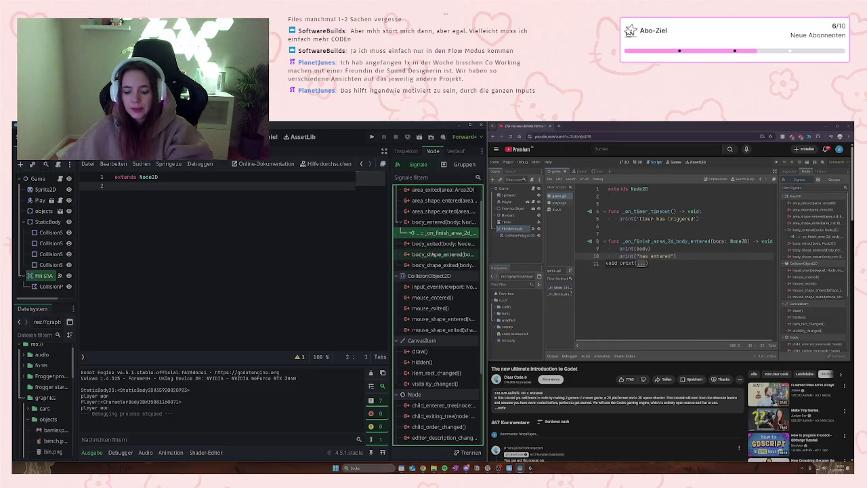
pyautogui.press('Delete')
pyautogui.click(59, 278)
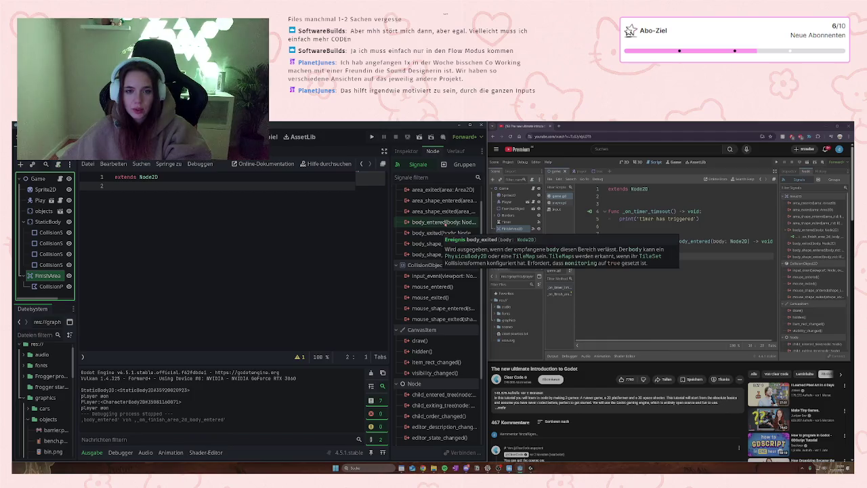
pyautogui.click(444, 222)
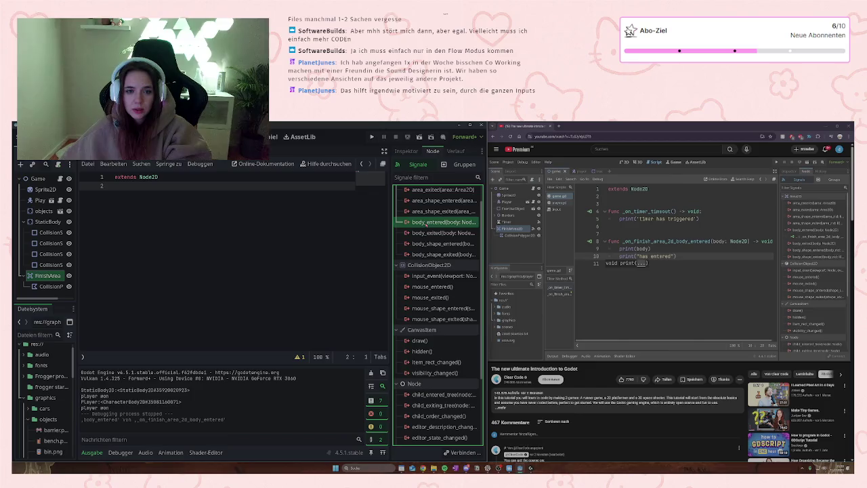
pyautogui.press('Return')
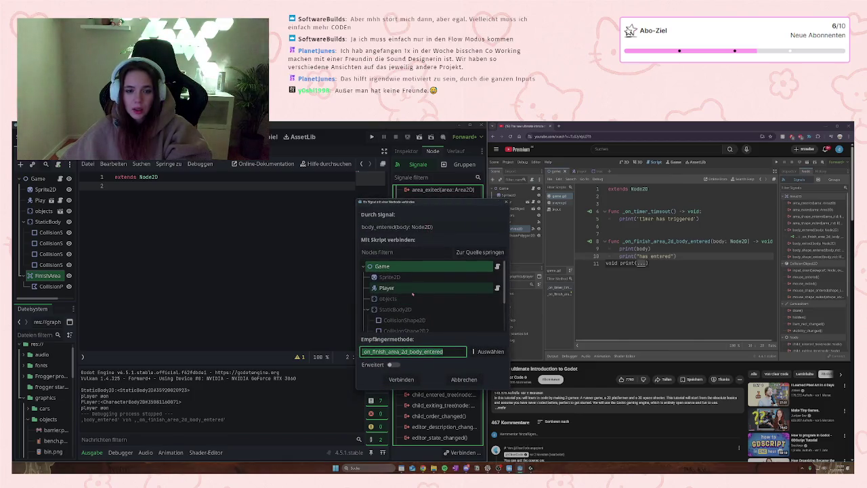
# Step: Connect body_entered to the Player node, creating _on_finish_area_2d_body_entered in player.gd
pyautogui.click(415, 290)
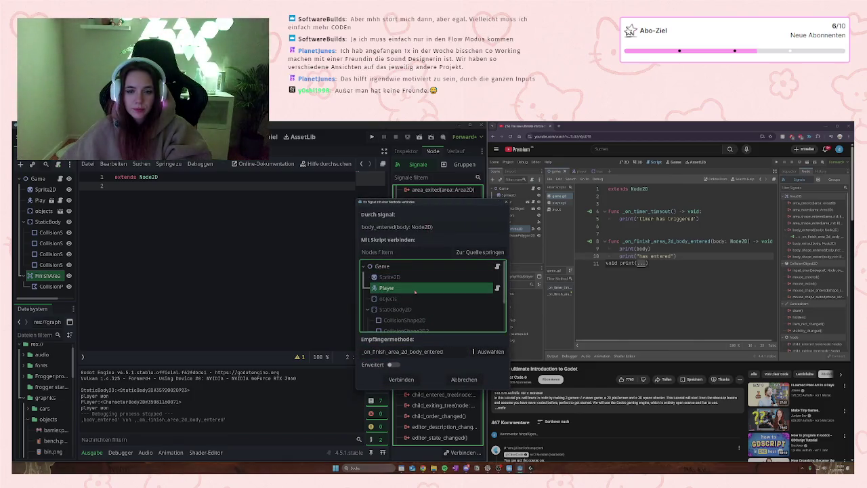
pyautogui.press('Down')
pyautogui.press('Down')
pyautogui.press('Down')
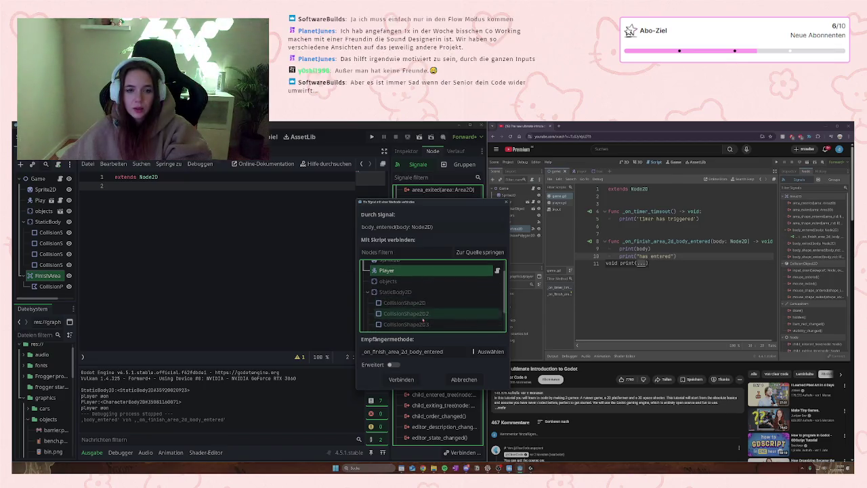
pyautogui.press('Up')
pyautogui.press('Up')
pyautogui.press('Up')
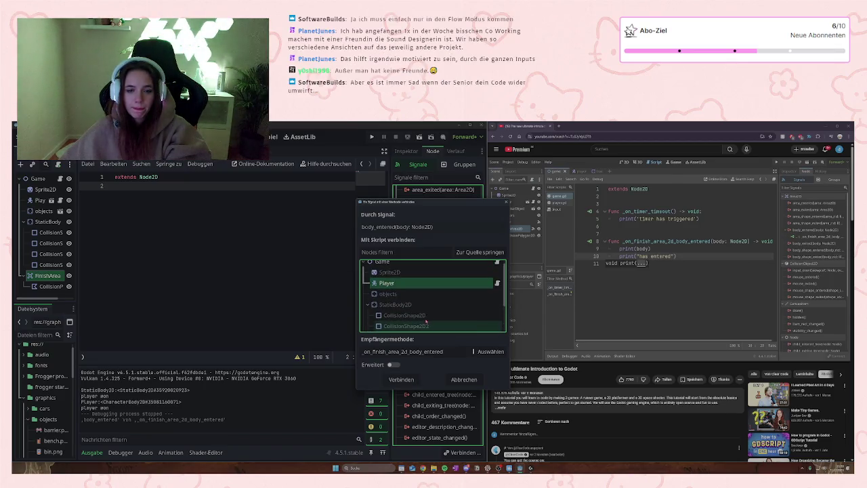
pyautogui.click(401, 380)
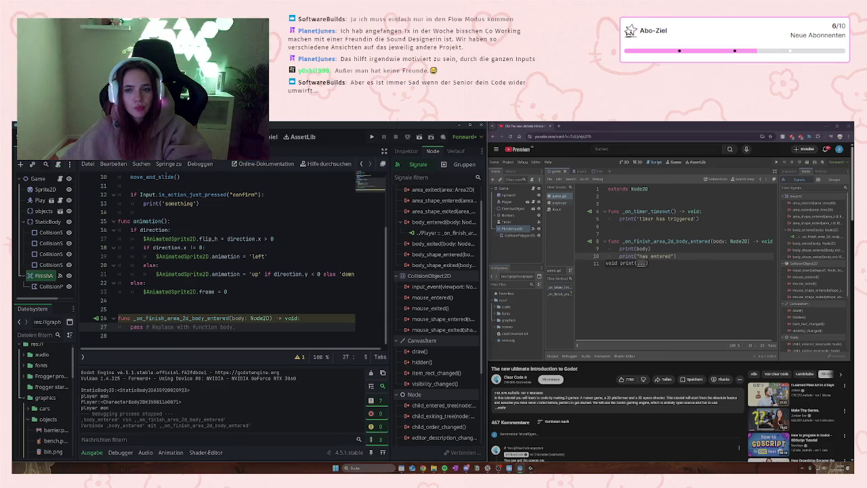
# Step: Replace the finish-area handler's placeholder pass with print(body)
pyautogui.moveTo(166, 176)
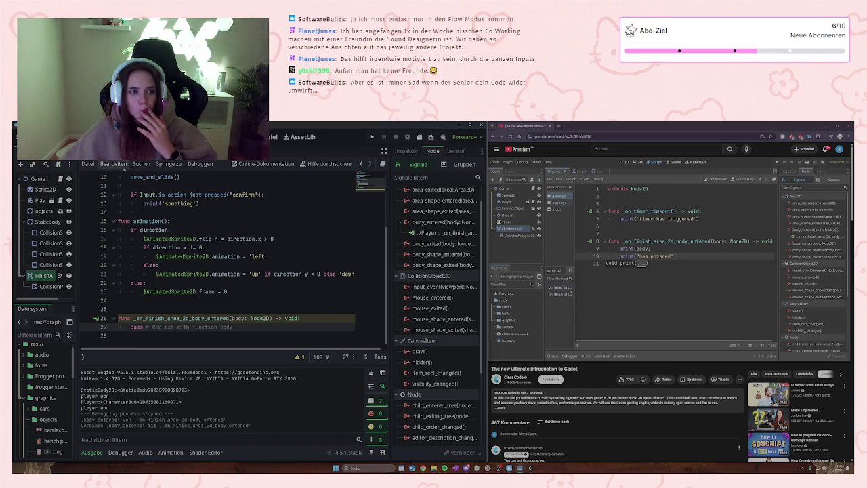
pyautogui.scroll(3, 193, 240)
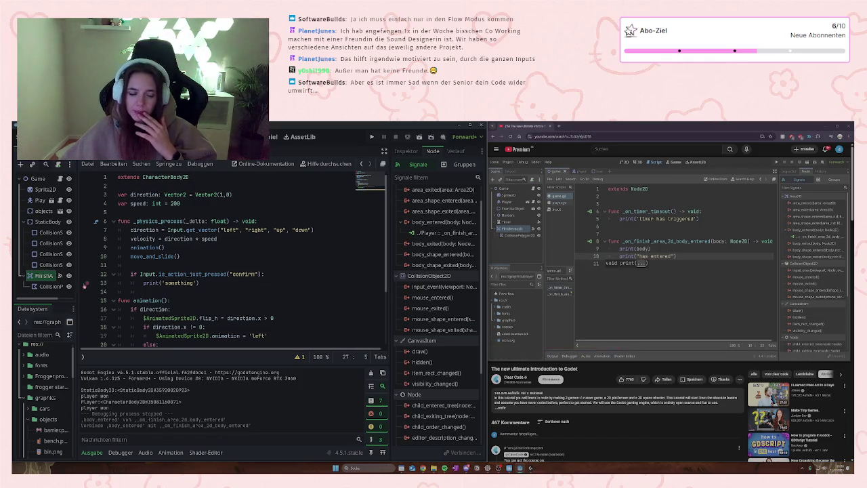
pyautogui.scroll(-3, 223, 332)
pyautogui.moveTo(224, 331)
pyautogui.mouseDown()
pyautogui.moveTo(312, 318)
pyautogui.moveTo(118, 309)
pyautogui.mouseUp()
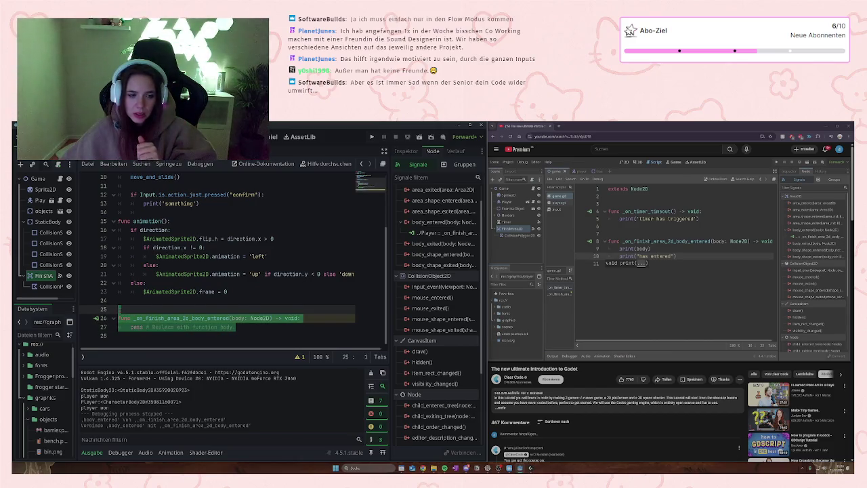
pyautogui.click(164, 318)
pyautogui.moveTo(236, 326); pyautogui.dragTo(130, 327)
pyautogui.write('print ')
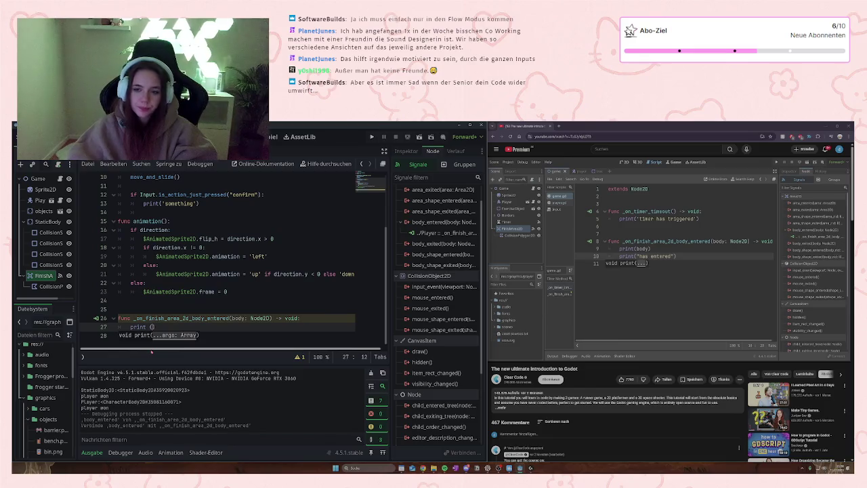
pyautogui.write('(body')
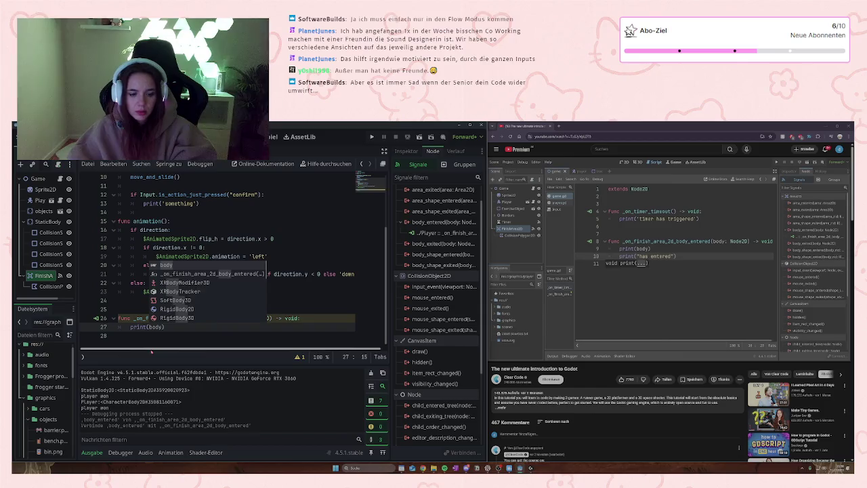
pyautogui.press('End')
pyautogui.press('Return')
# Step: Add a print("player won") line, save the scene and run the game with F5
pyautogui.write('P')
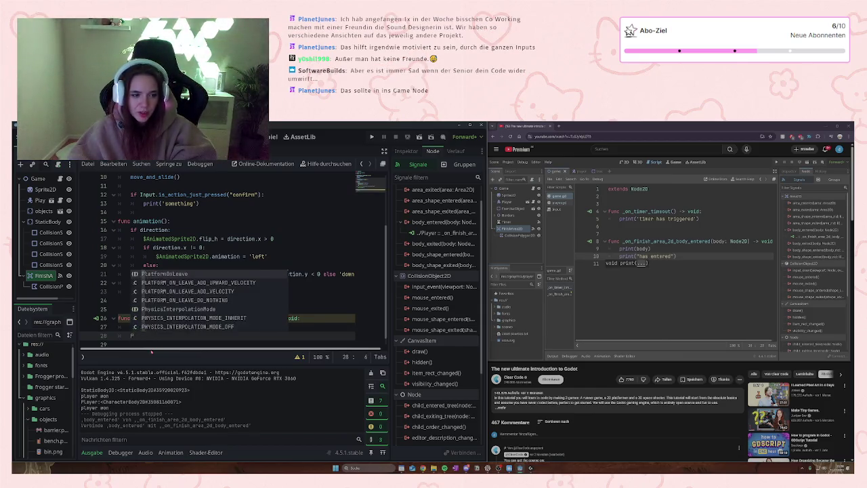
pyautogui.press('BackSpace')
pyautogui.write('print')
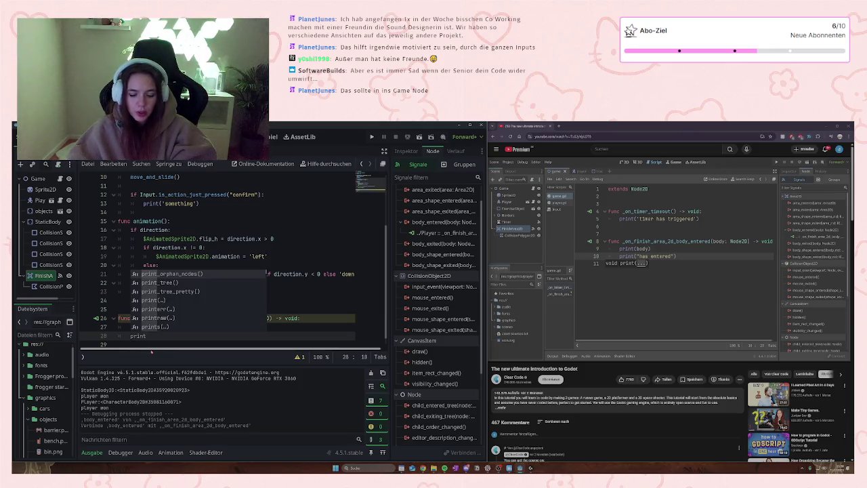
pyautogui.write('("player won')
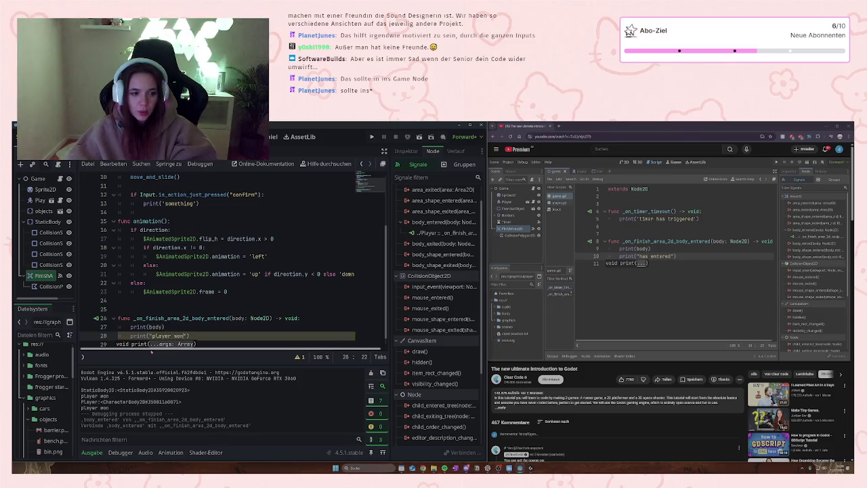
pyautogui.press('Up')
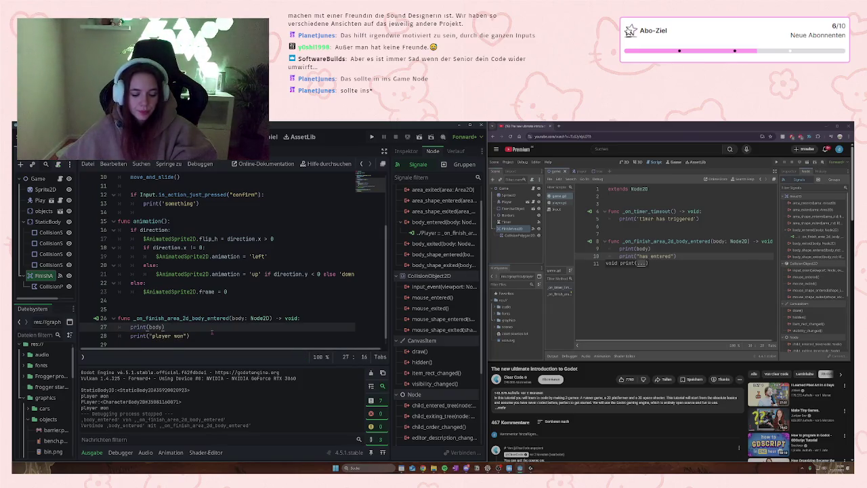
pyautogui.hotkey('ctrl', 's')
pyautogui.press('F5')
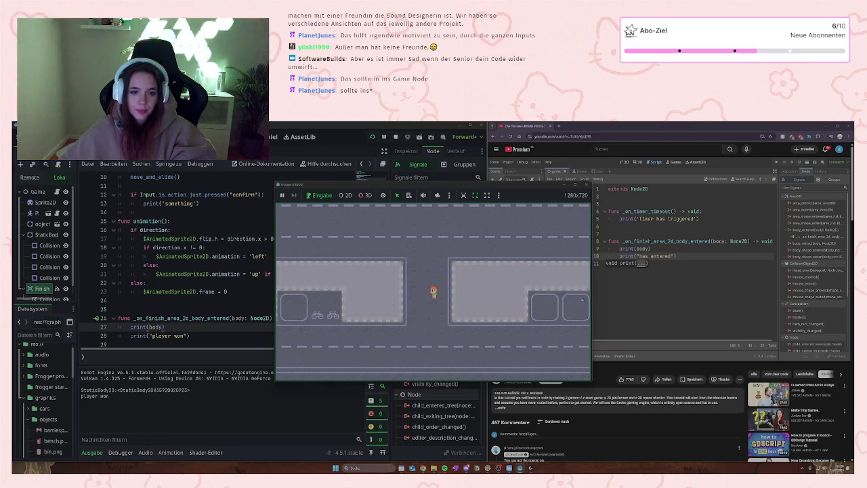
# Step: Stop the game and delete the _on_finish_area_2d_body_entered function from the Player script
pyautogui.click(586, 184)
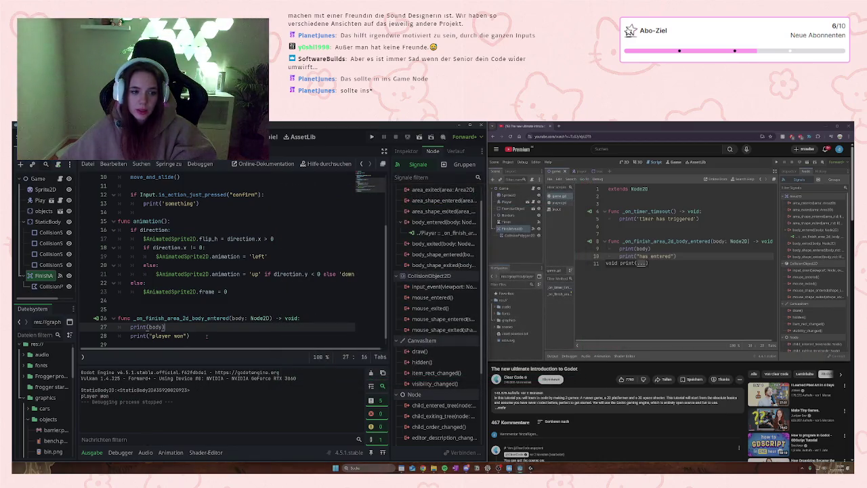
pyautogui.moveTo(208, 336); pyautogui.dragTo(125, 311)
pyautogui.press('Delete')
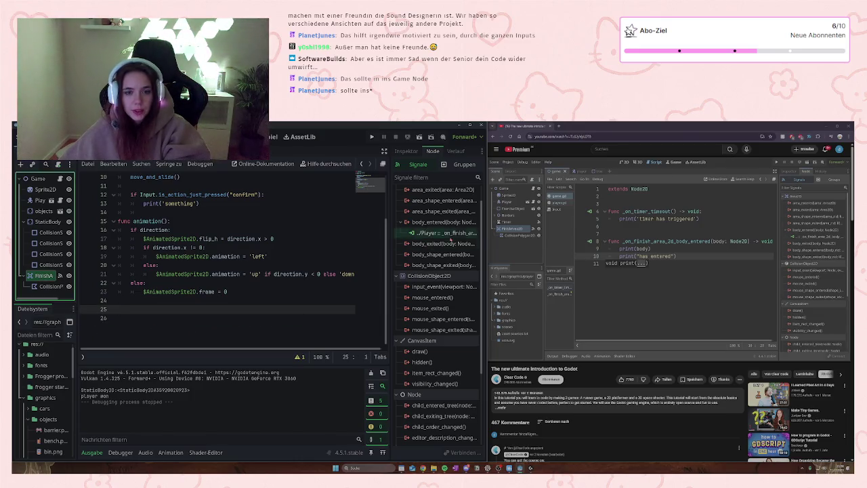
# Step: Disconnect the finish area's body_entered signal connection in the Signals panel
pyautogui.click(437, 232)
pyautogui.click(470, 452)
pyautogui.click(44, 276)
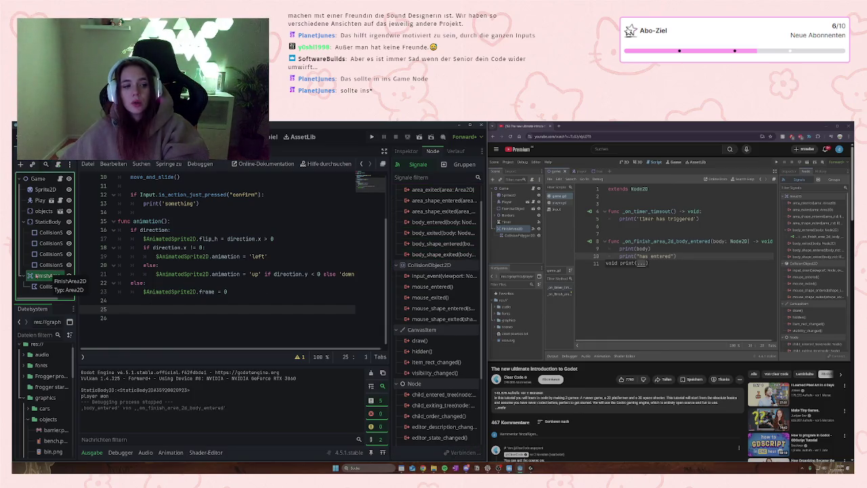
# Step: Connect FinishArea's body_entered signal to a new _on_finish_area_2d_body_entered method on Game
pyautogui.rightClick(44, 275)
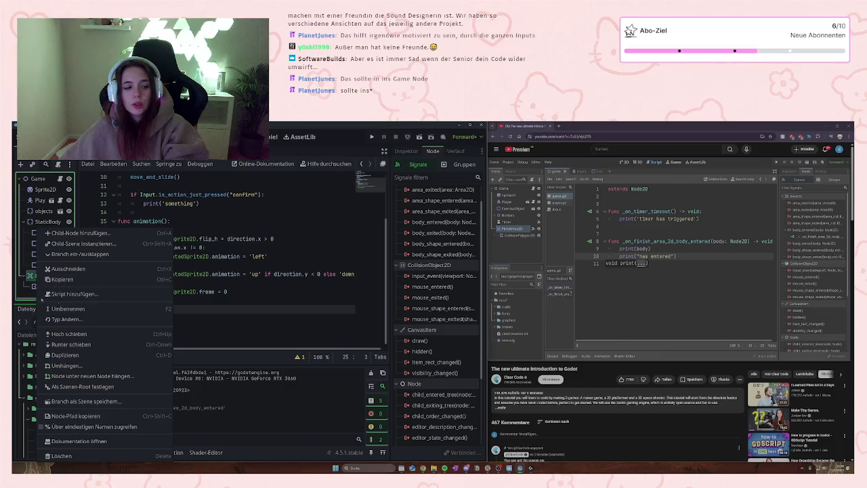
pyautogui.press('Escape')
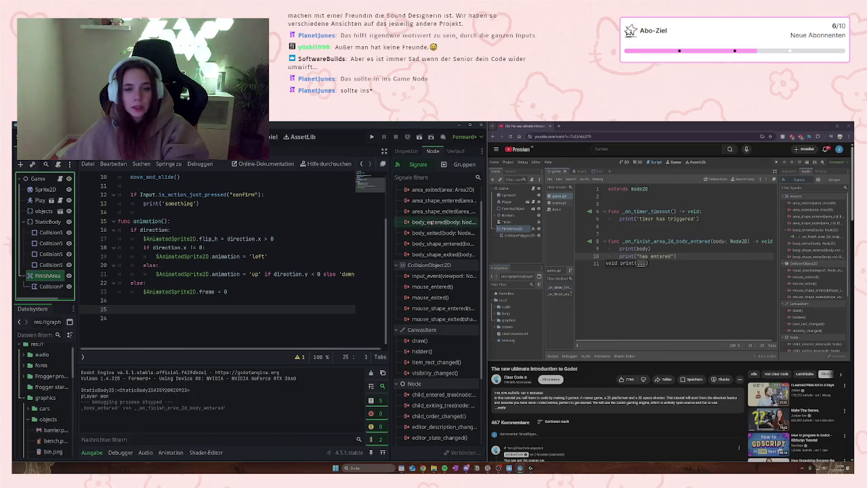
pyautogui.click(410, 222)
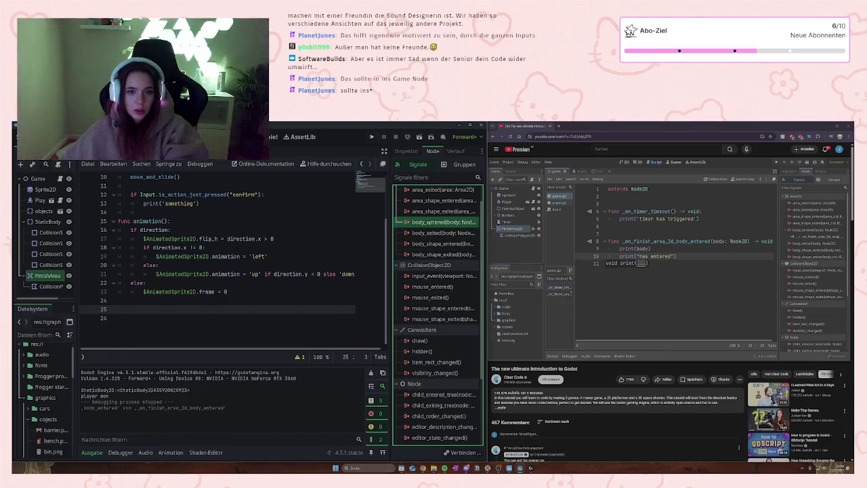
pyautogui.doubleClick(429, 223)
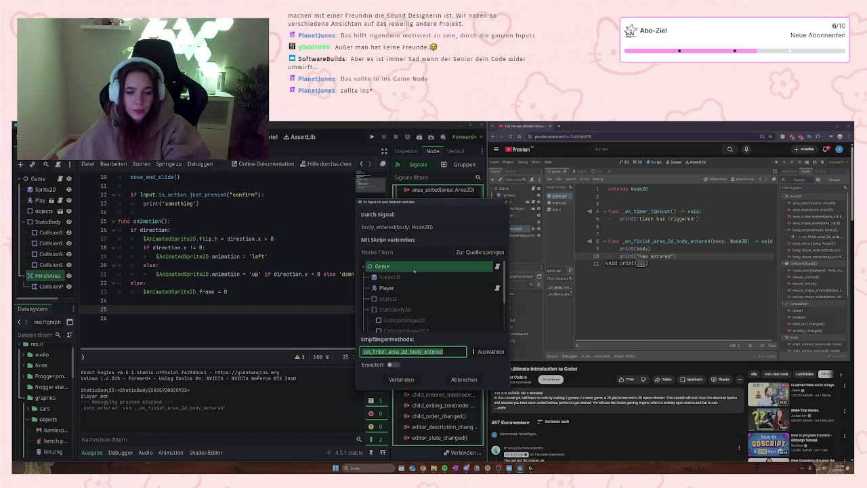
pyautogui.click(412, 380)
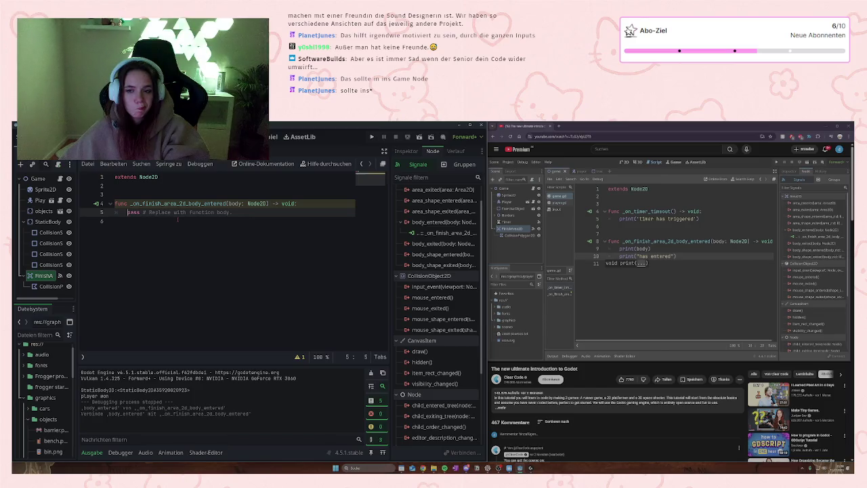
# Step: Replace the handler's pass with print(body) and print("has entered"), then save
pyautogui.write('print')
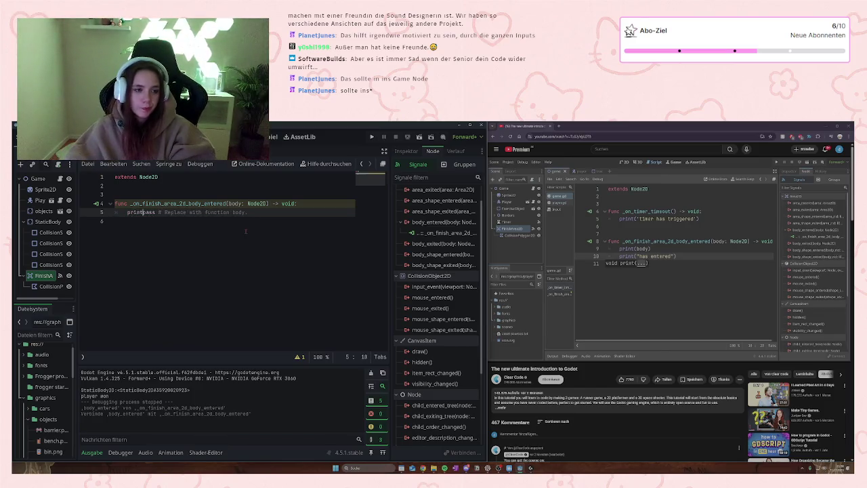
pyautogui.press('Delete')
pyautogui.press('Delete')
pyautogui.press('Delete')
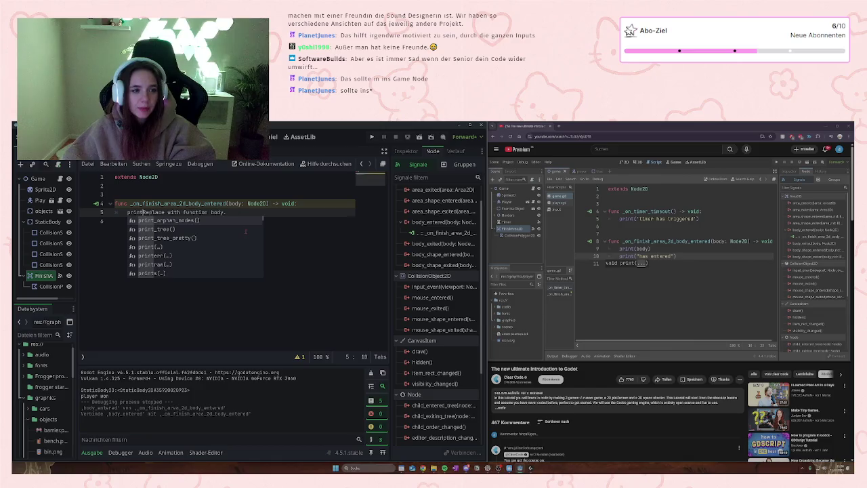
pyautogui.press('Delete')
pyautogui.press('Delete')
pyautogui.press('Delete')
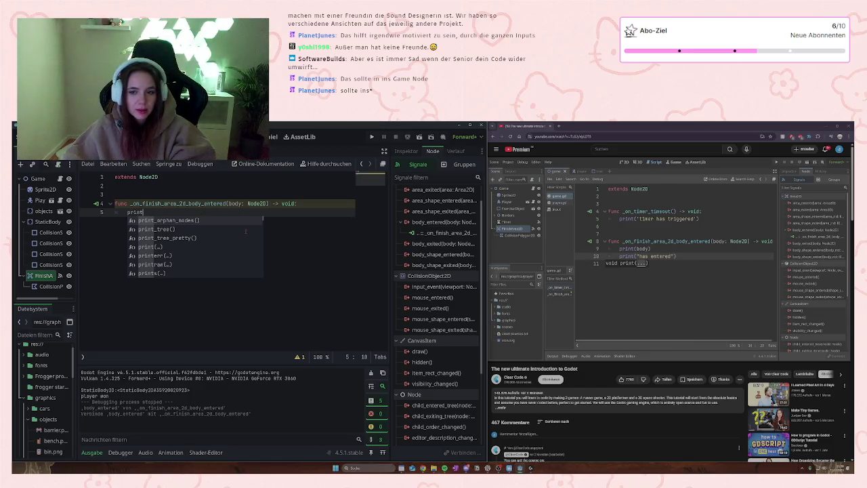
pyautogui.write('(body')
pyautogui.press('End')
pyautogui.press('Return')
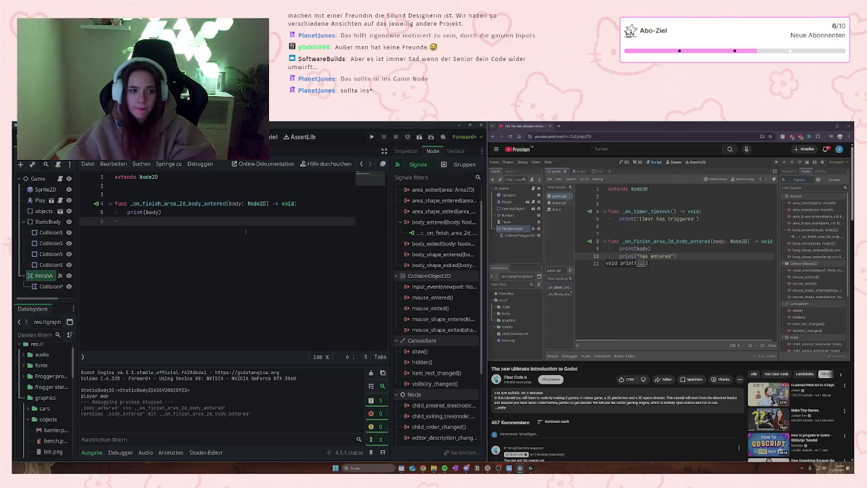
pyautogui.write('print')
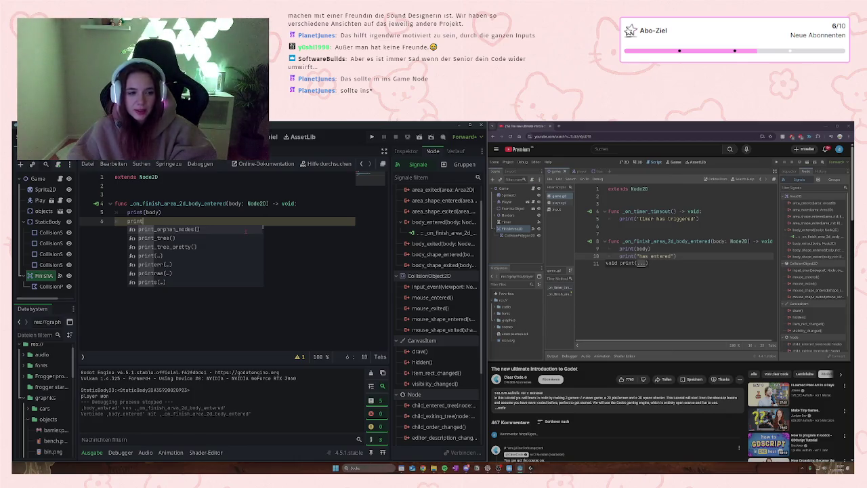
pyautogui.write('(')
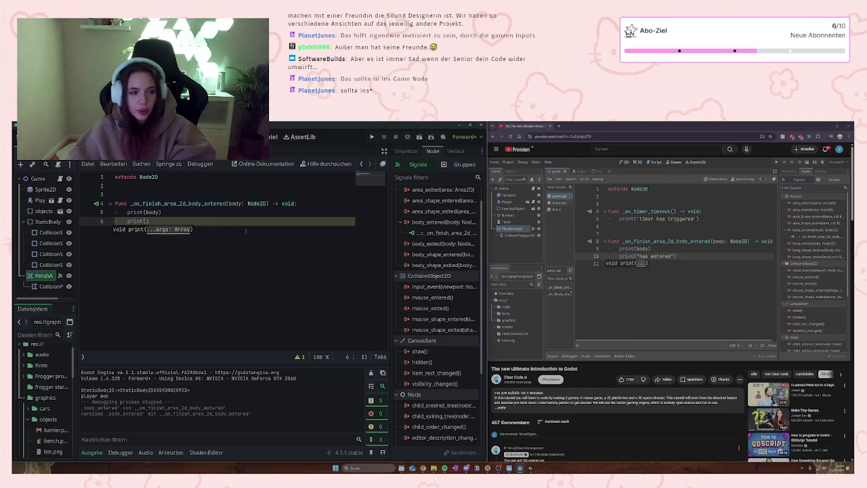
pyautogui.write('"')
pyautogui.write('has enter')
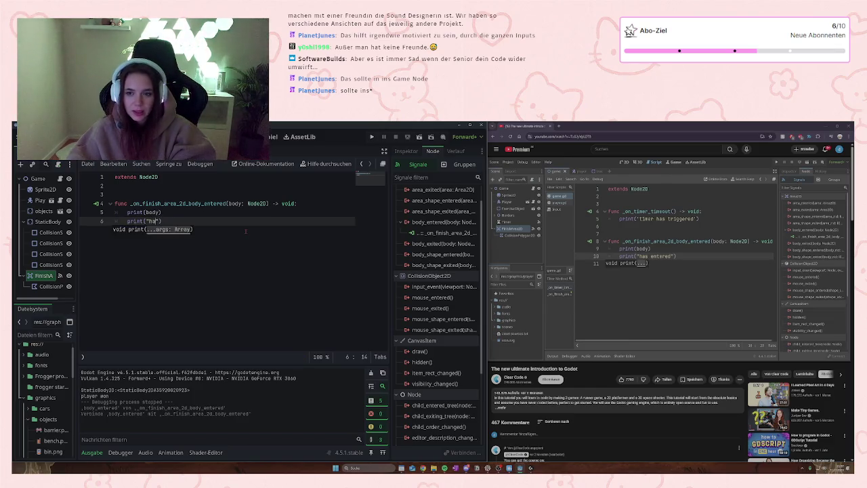
pyautogui.write('ed')
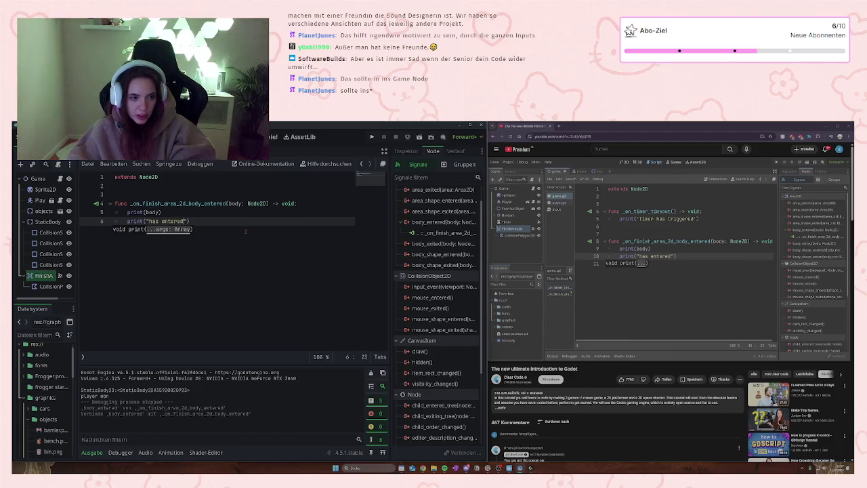
pyautogui.press('End')
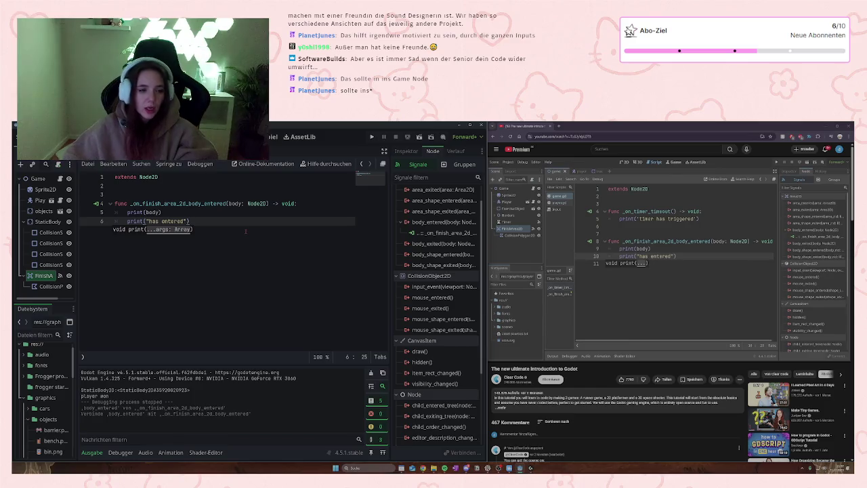
pyautogui.press('Return')
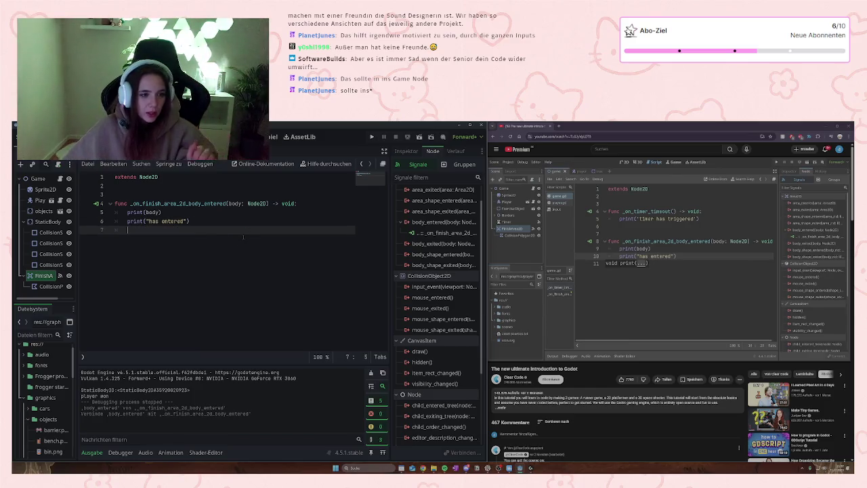
pyautogui.hotkey('ctrl', 's')
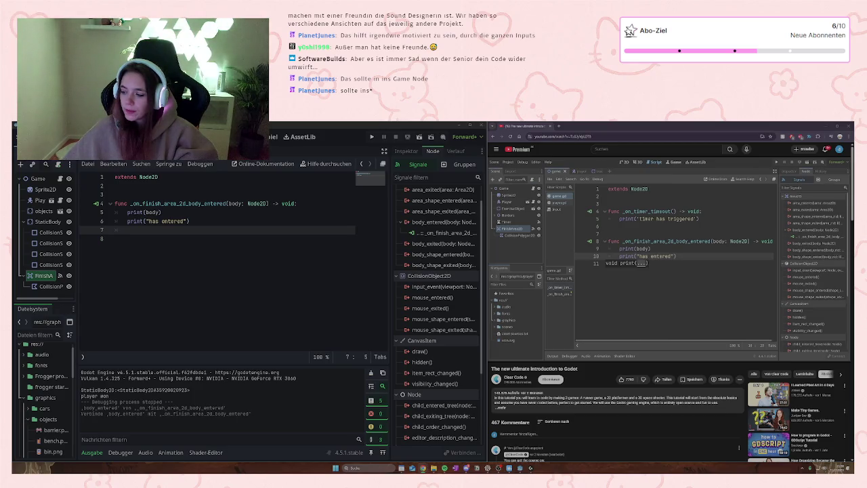
# Step: Run the game, move the player up one lane to test the finish area, then stop it
pyautogui.click(371, 137)
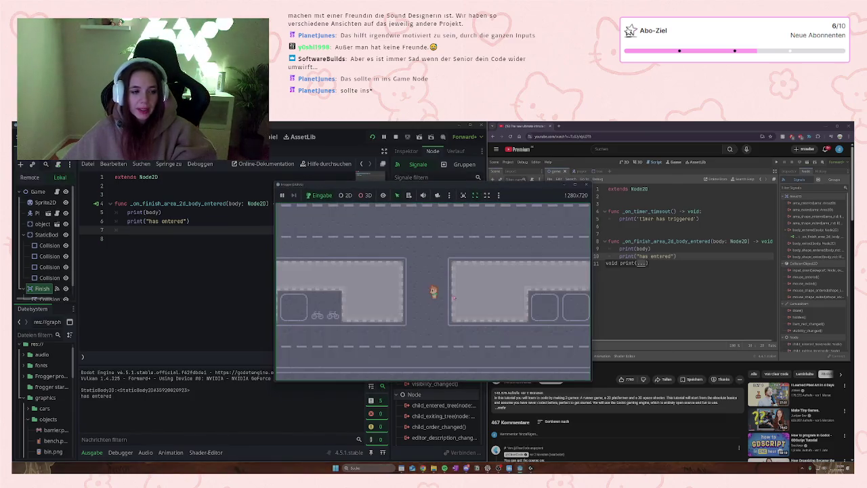
pyautogui.press('Up')
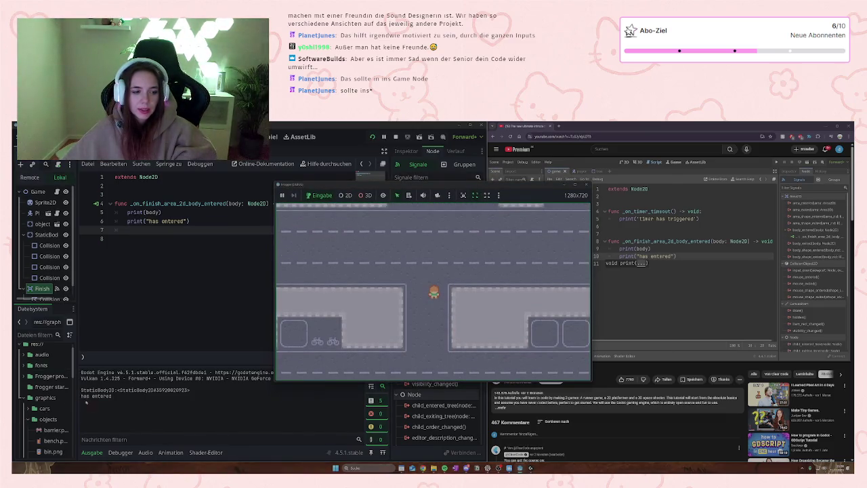
pyautogui.press('F8')
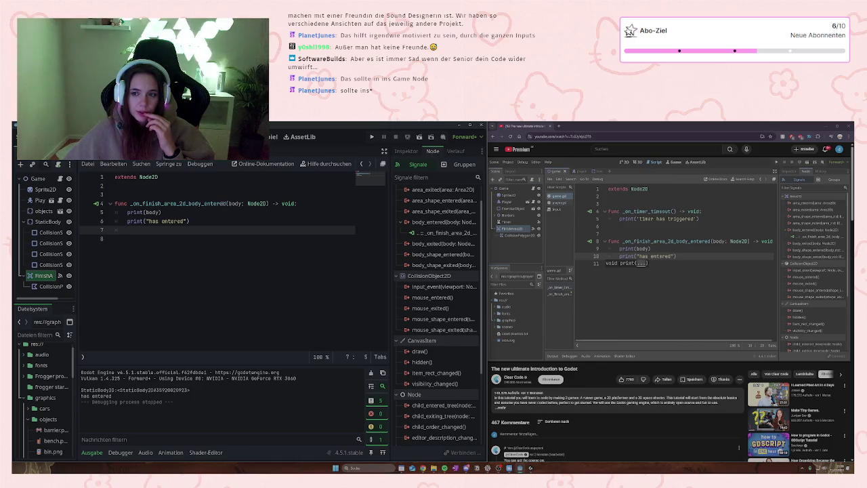
# Step: Open the body_entered connect dialog and cancel it without adding a connection
pyautogui.moveTo(257, 203)
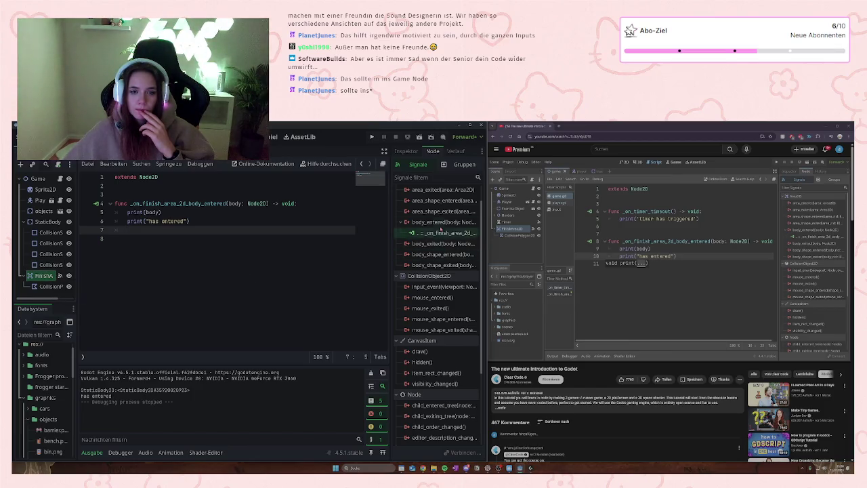
pyautogui.click(441, 232)
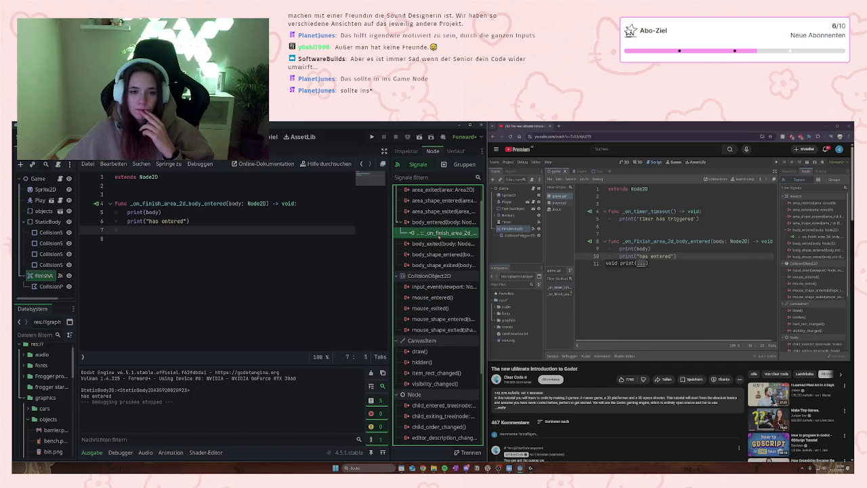
pyautogui.click(440, 222)
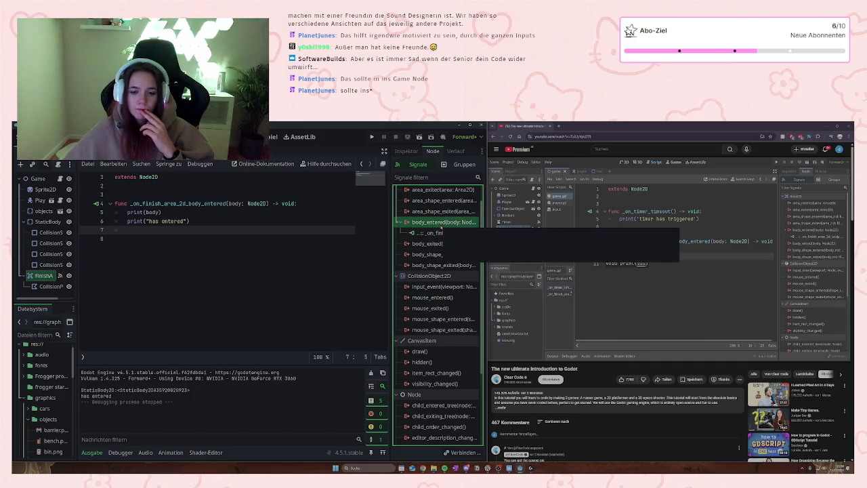
pyautogui.click(463, 452)
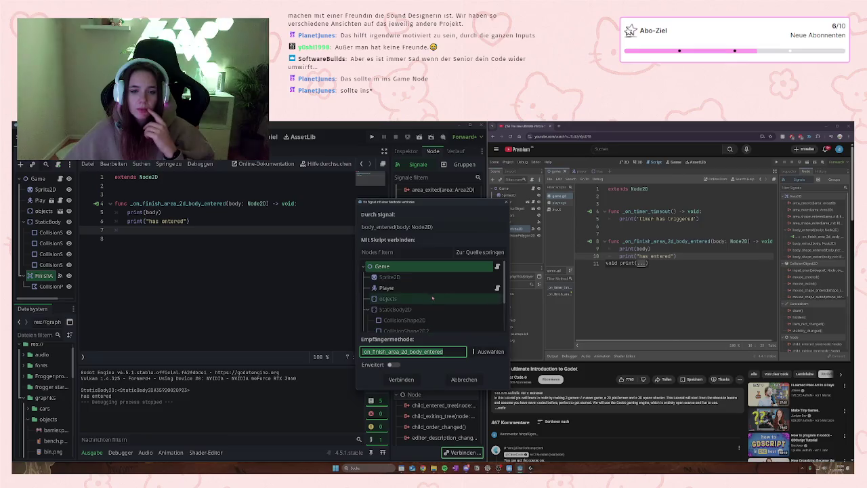
pyautogui.click(386, 287)
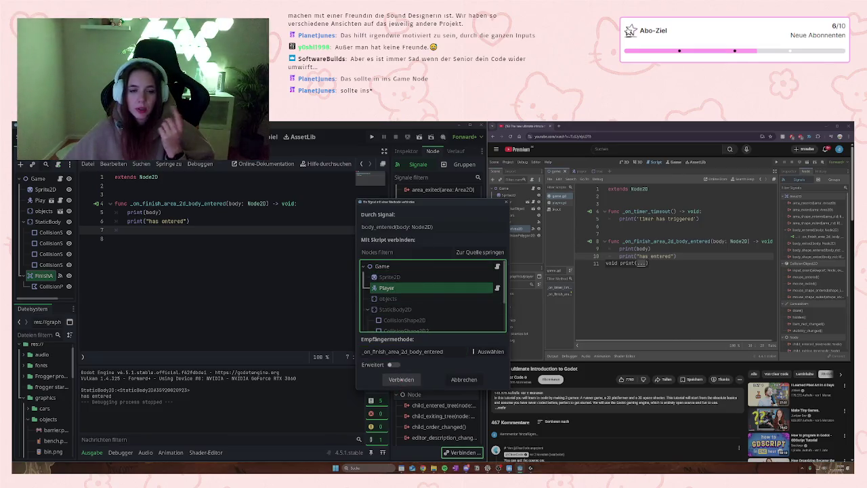
pyautogui.click(464, 379)
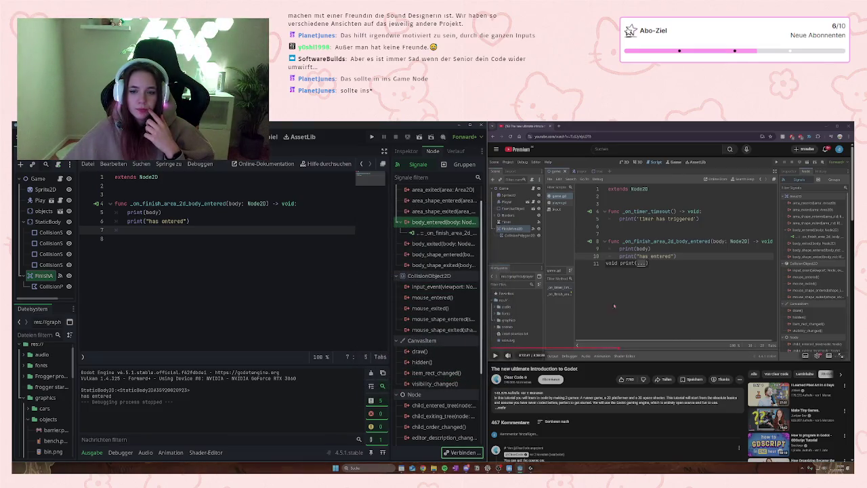
# Step: Rewind the tutorial video to the signal connection part
pyautogui.click(630, 326)
pyautogui.press('j')
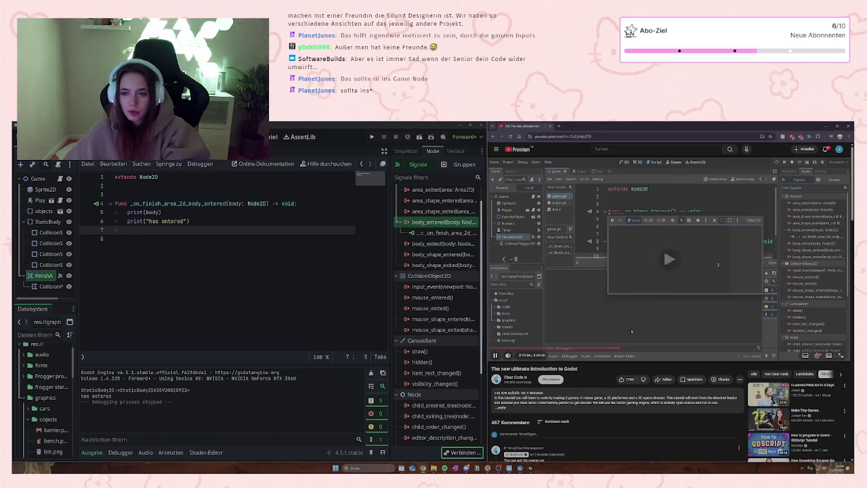
pyautogui.click(630, 329)
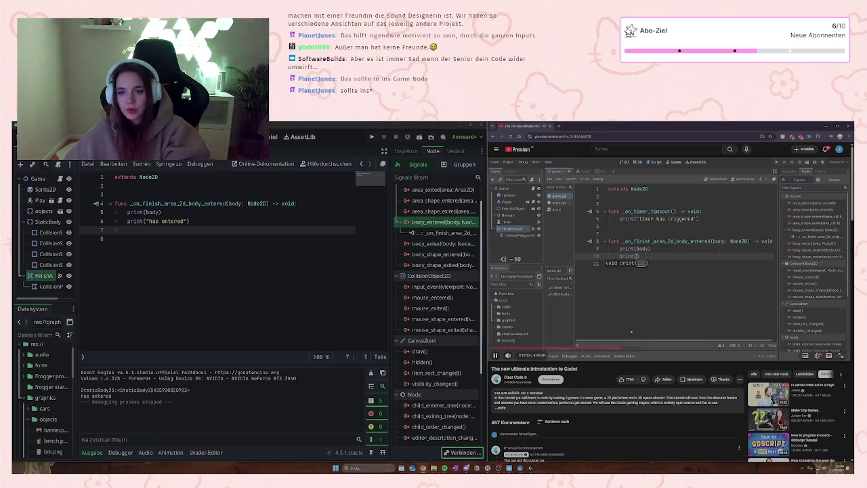
pyautogui.press('Left')
pyautogui.press('Left')
pyautogui.press('Left')
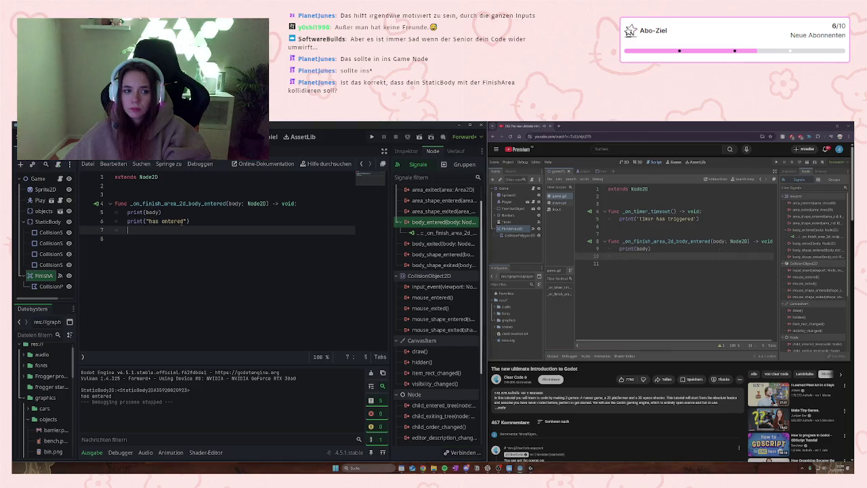
# Step: Change the second print line's message from "has entered" to "player won"
pyautogui.doubleClick(172, 221)
pyautogui.click(185, 221)
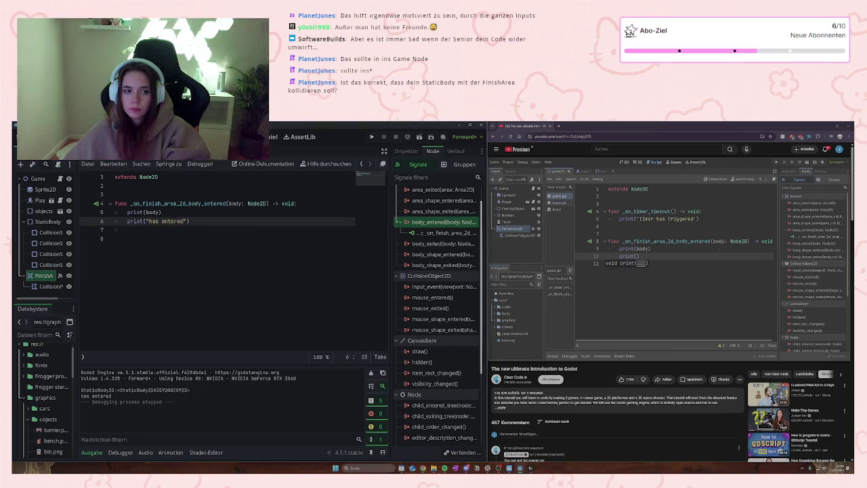
pyautogui.hotkey('ctrl', 'shift', 'Left')
pyautogui.hotkey('ctrl', 'shift', 'Left')
pyautogui.write('player won')
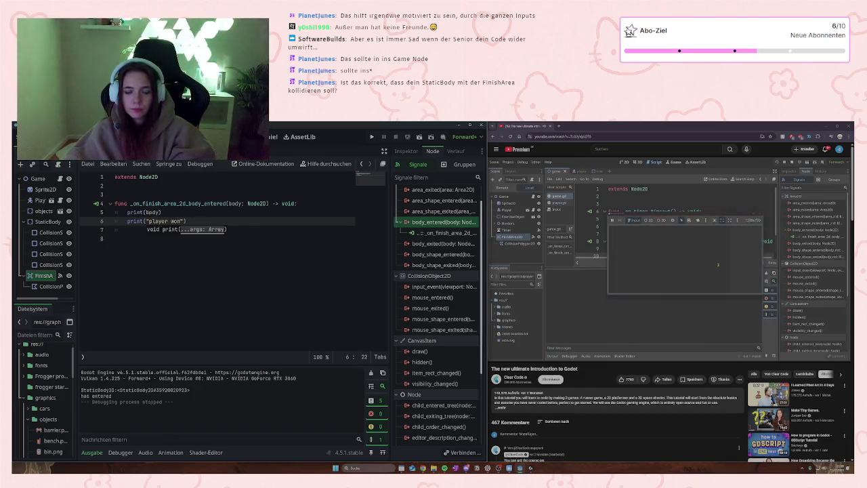
pyautogui.write('")')
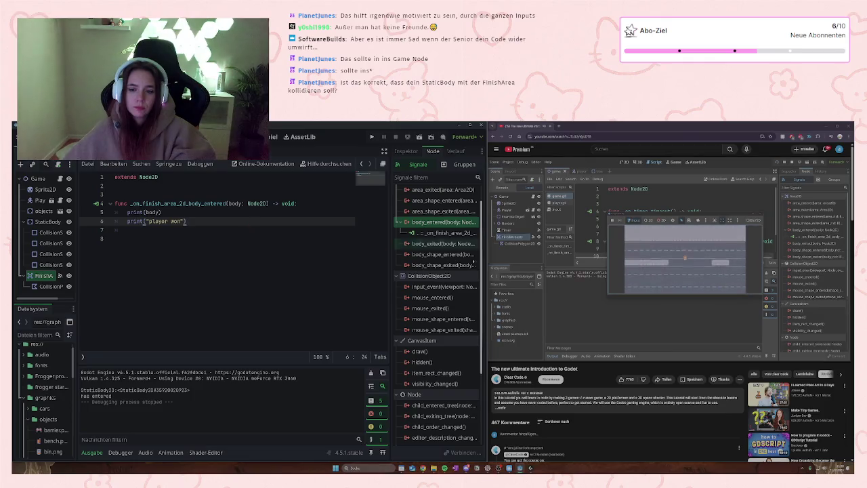
pyautogui.click(685, 315)
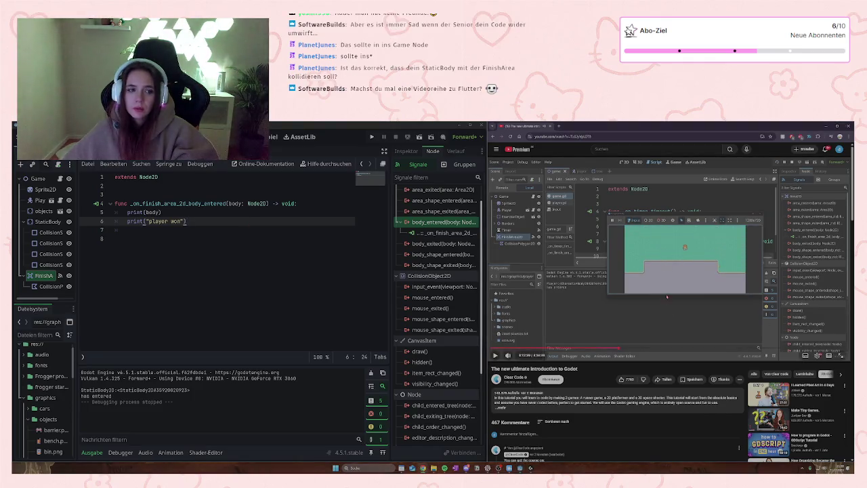
pyautogui.click(50, 285)
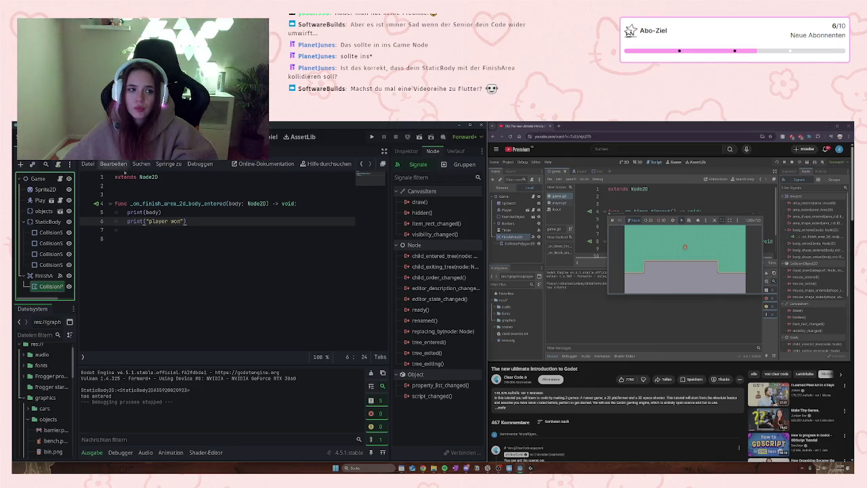
pyautogui.click(172, 136)
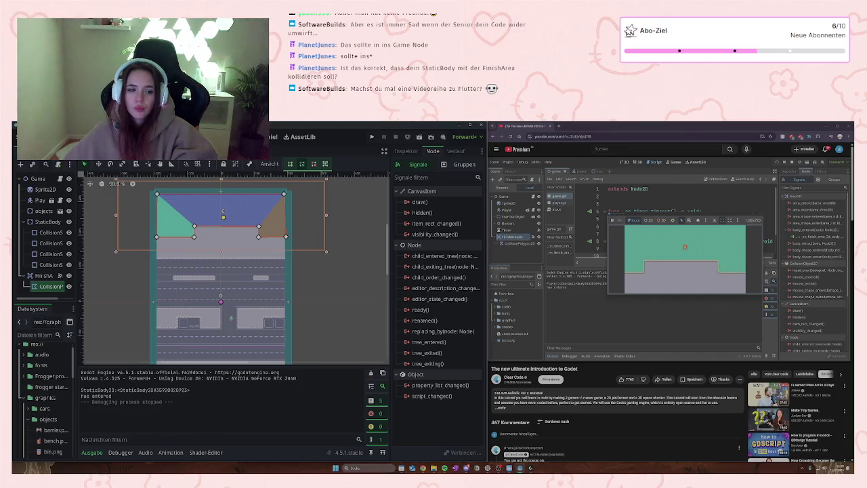
pyautogui.click(42, 275)
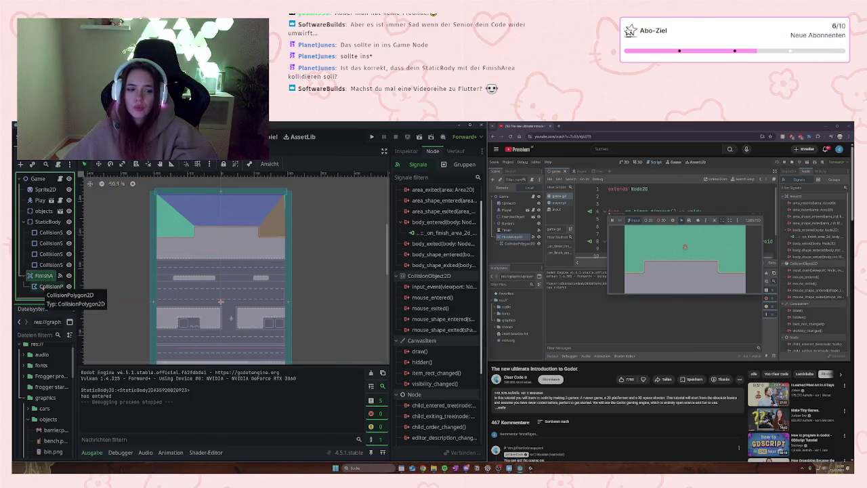
pyautogui.click(42, 286)
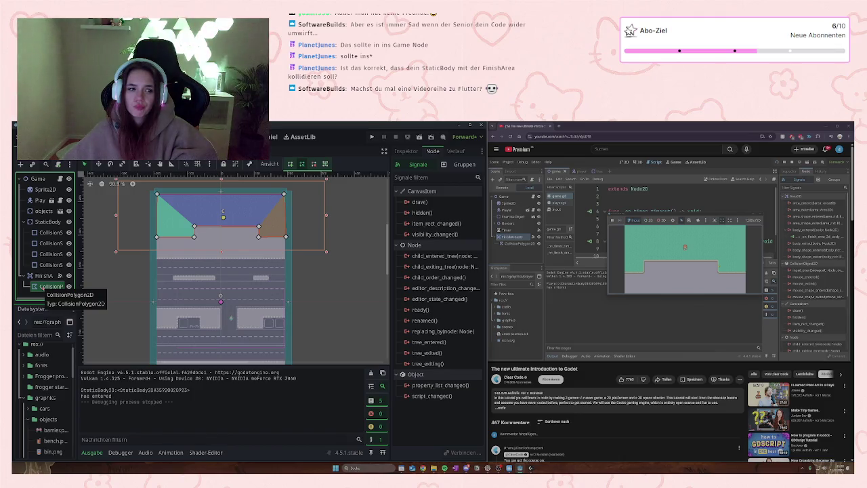
pyautogui.click(44, 275)
pyautogui.click(38, 178)
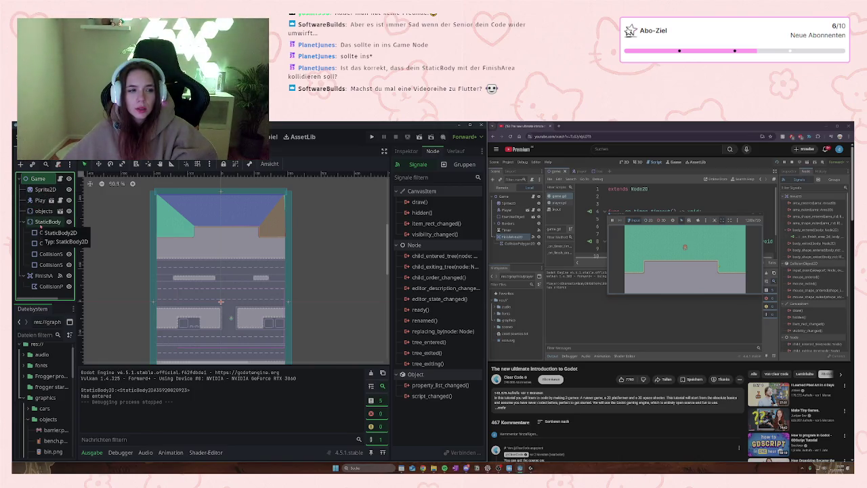
pyautogui.click(44, 276)
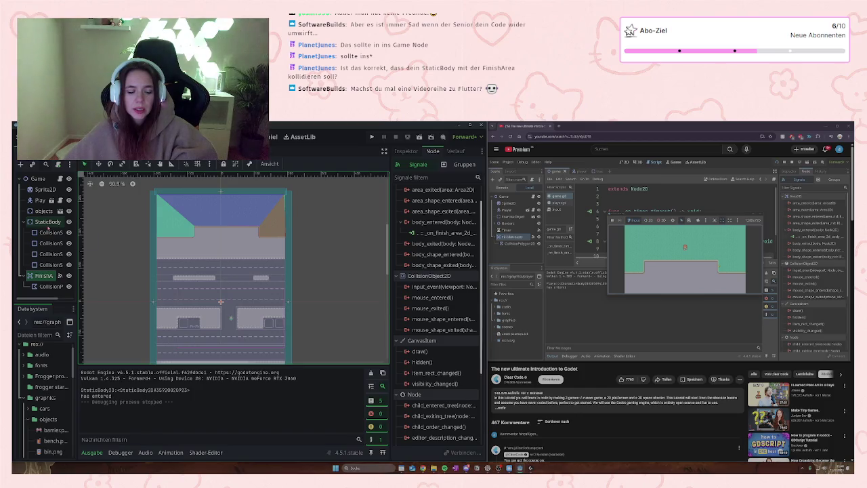
pyautogui.click(47, 226)
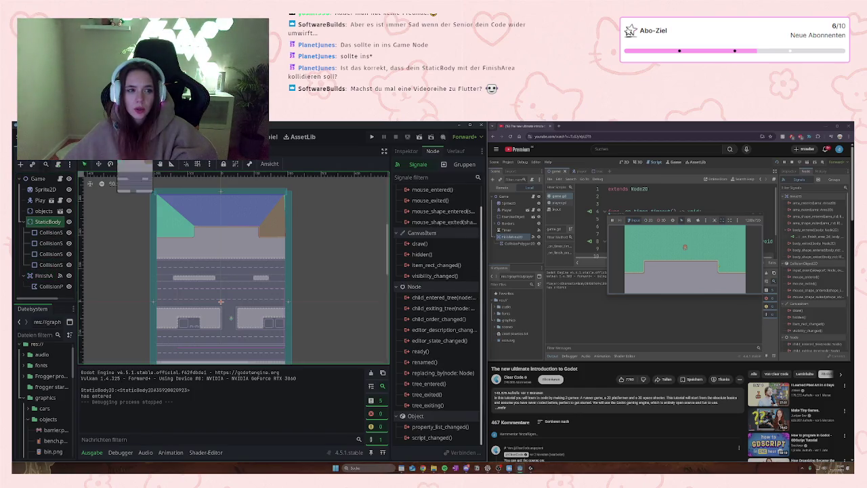
pyautogui.click(135, 150)
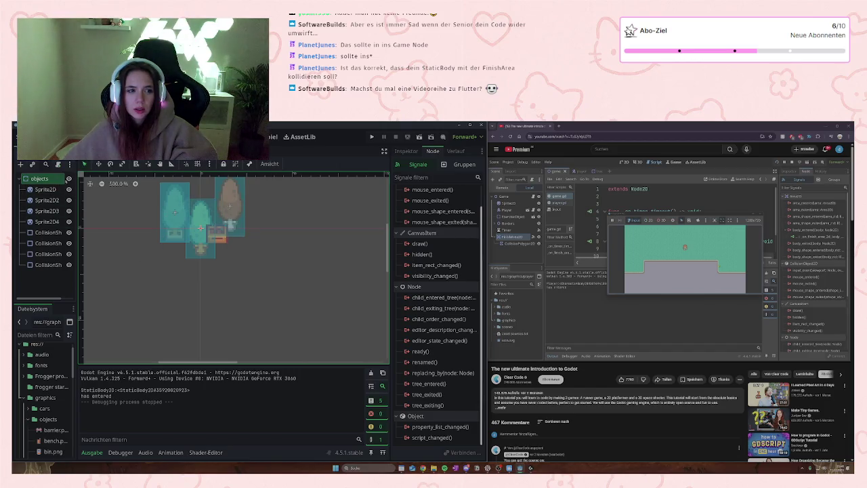
pyautogui.click(95, 150)
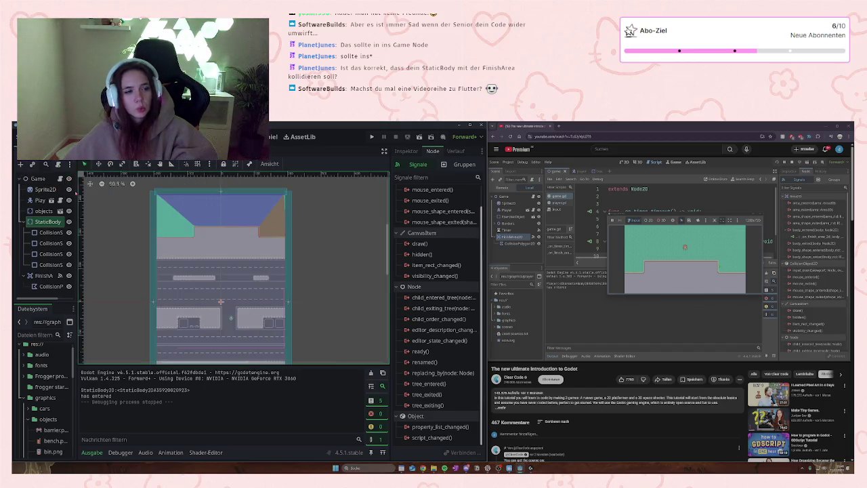
pyautogui.click(40, 223)
pyautogui.click(45, 233)
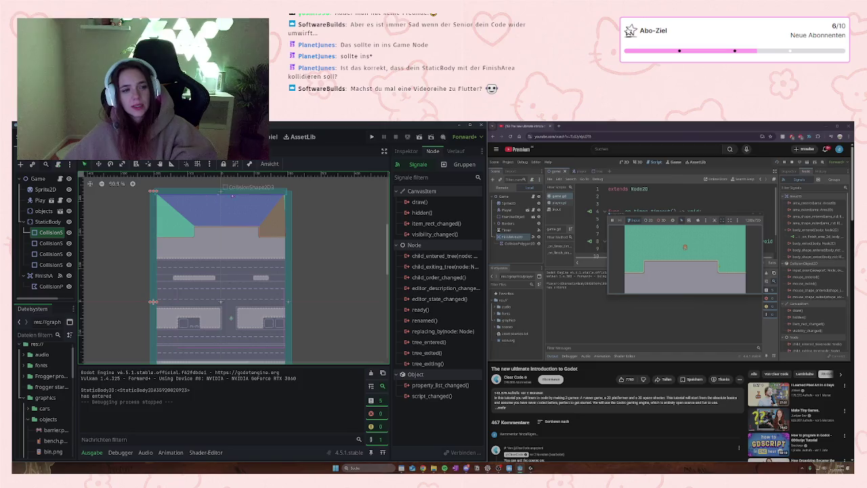
pyautogui.click(42, 222)
pyautogui.click(44, 276)
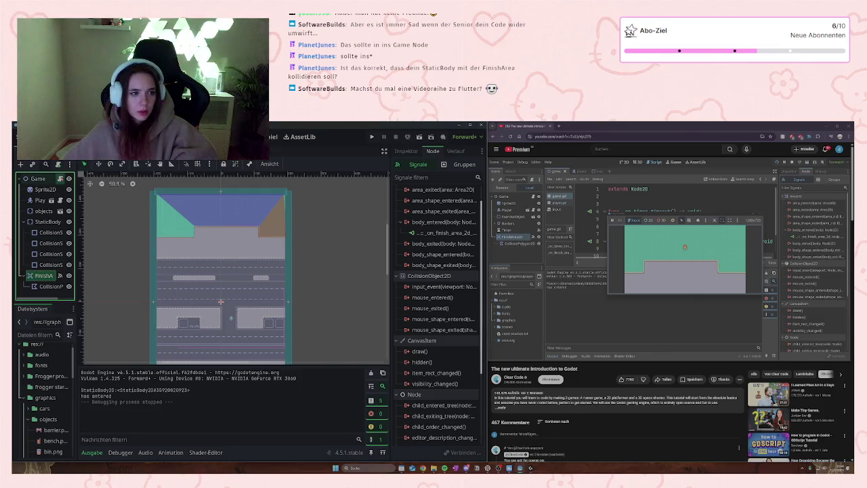
pyautogui.click(60, 179)
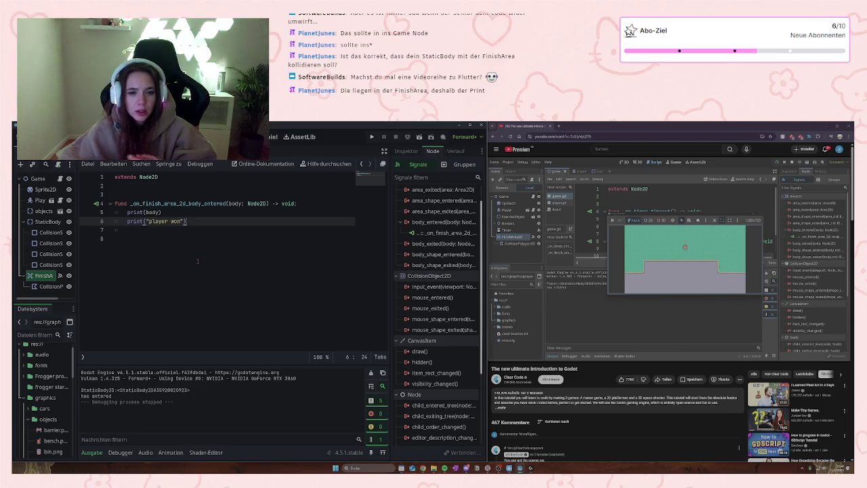
pyautogui.scroll(1, 460, 293)
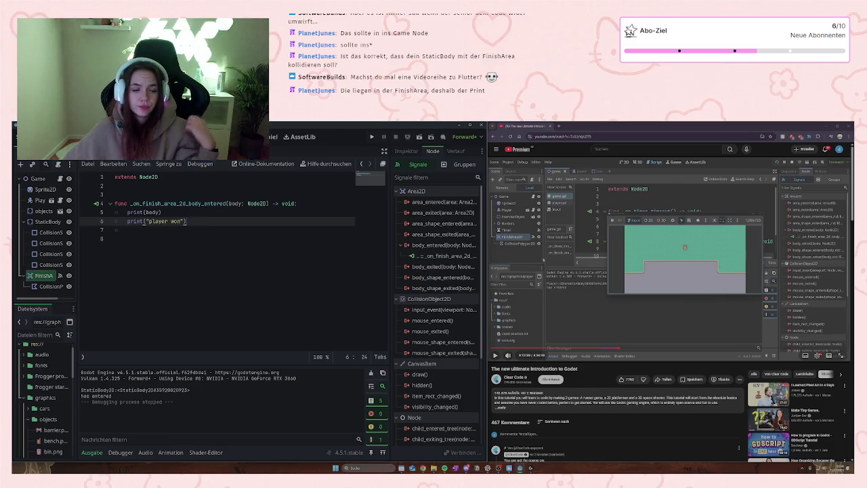
pyautogui.moveTo(140, 223)
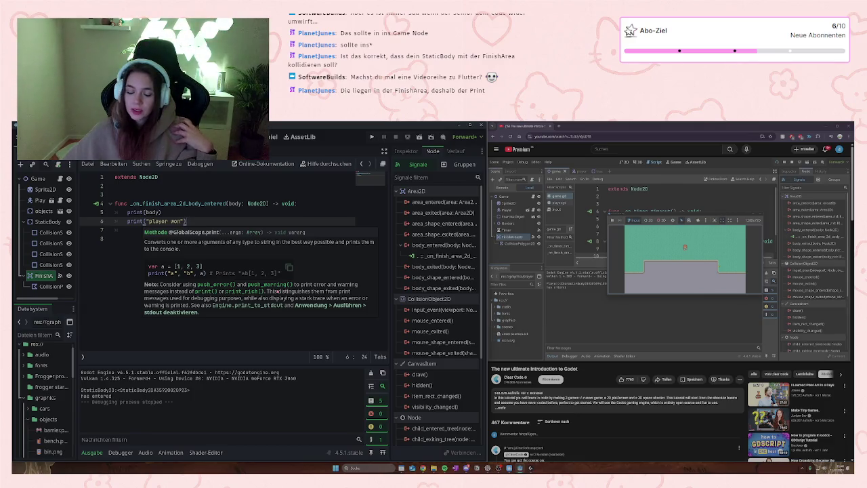
pyautogui.click(126, 238)
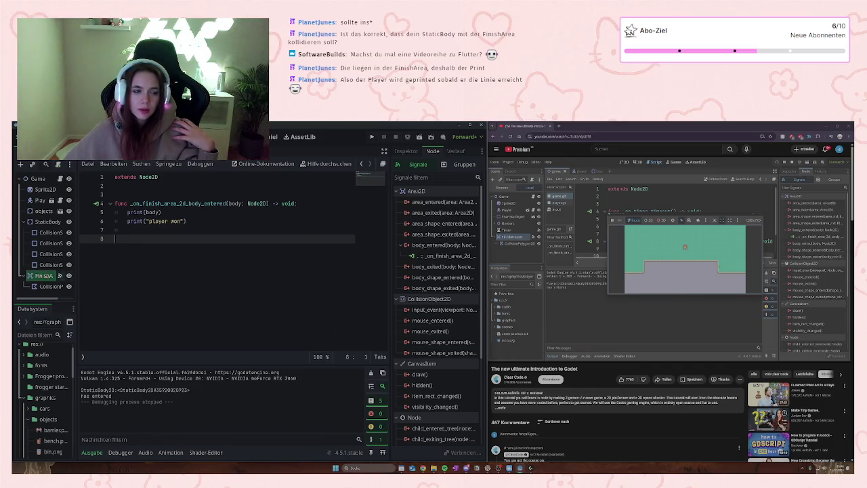
pyautogui.click(596, 318)
pyautogui.click(596, 318)
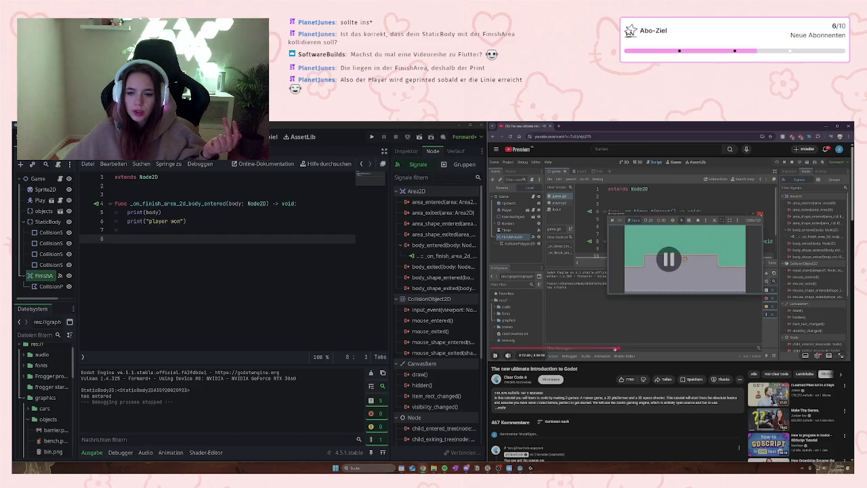
pyautogui.click(610, 307)
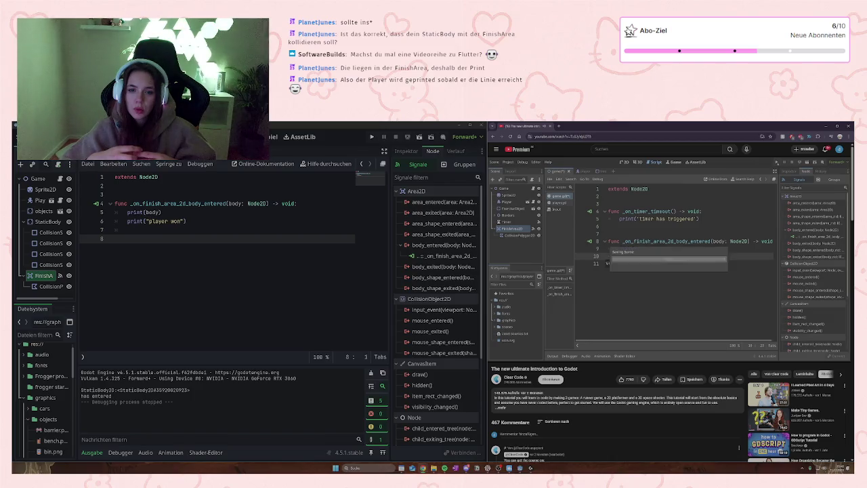
pyautogui.click(718, 264)
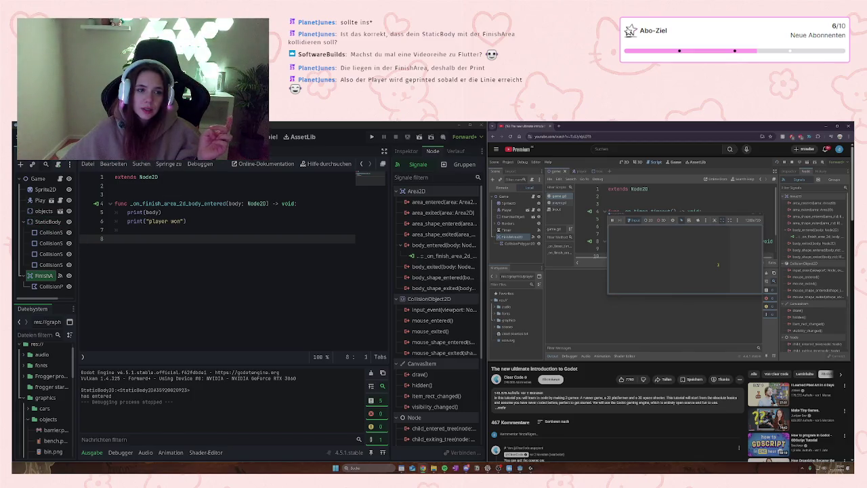
# Step: Nudge all four corners of the finish area's collision polygon, then save and run the game
pyautogui.hotkey('ctrl', 'F1')
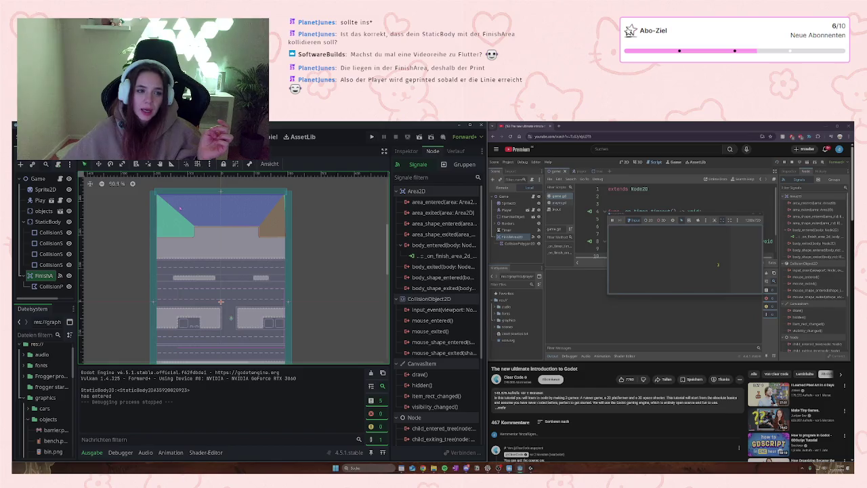
pyautogui.click(177, 209)
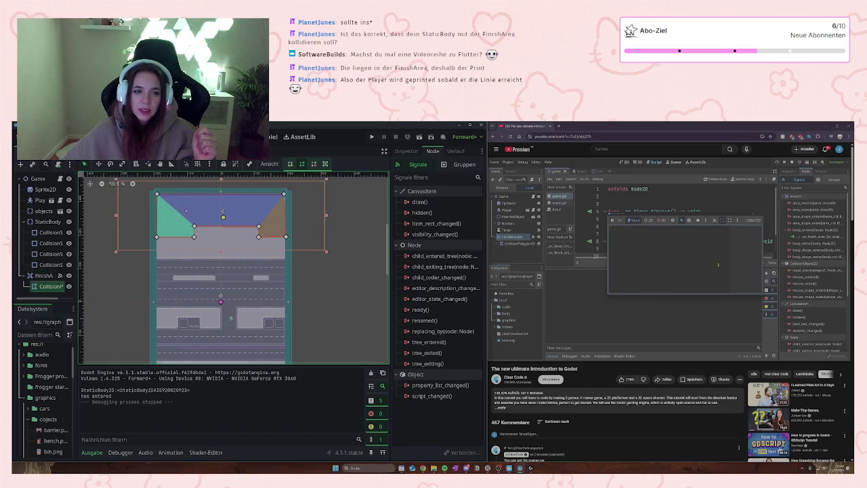
pyautogui.scroll(3, 233, 212)
pyautogui.scroll(5, 208, 225)
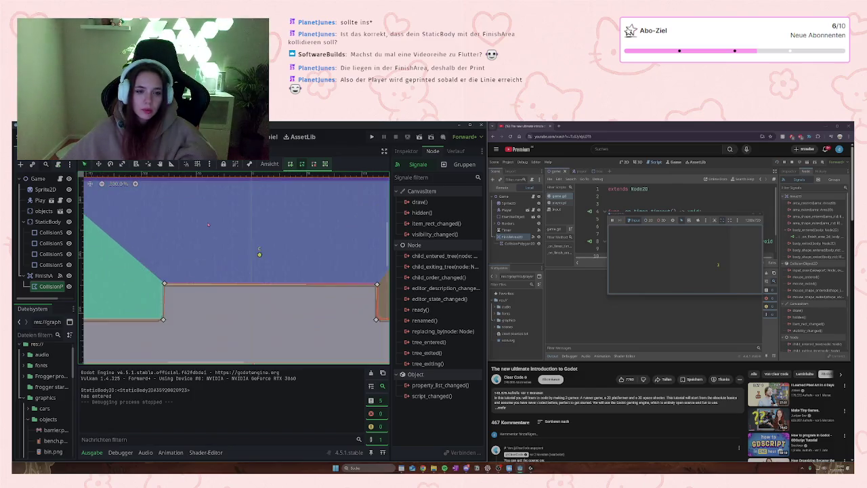
pyautogui.moveTo(380, 287); pyautogui.dragTo(376, 286)
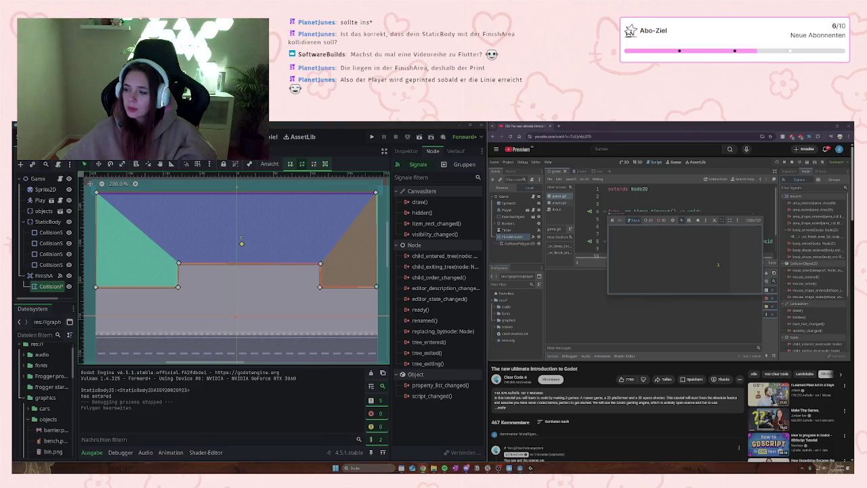
pyautogui.moveTo(648, 303)
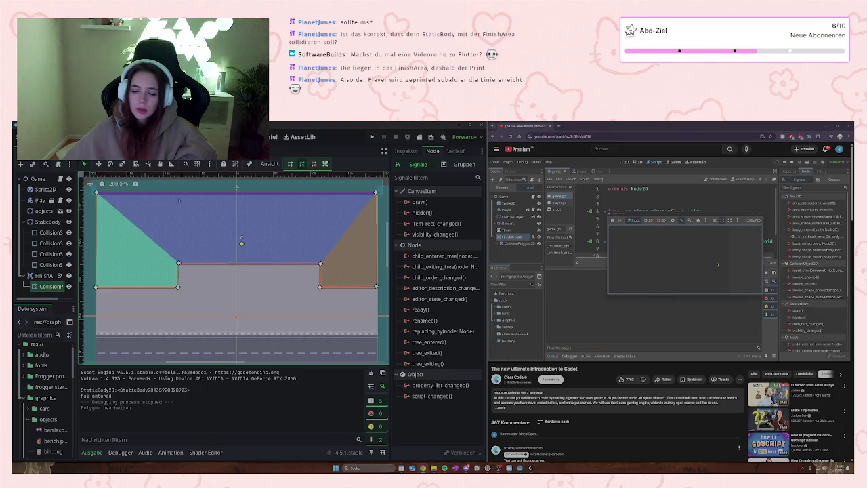
pyautogui.moveTo(376, 192); pyautogui.dragTo(376, 195)
pyautogui.moveTo(96, 193); pyautogui.dragTo(97, 195)
pyautogui.moveTo(96, 288); pyautogui.dragTo(97, 287)
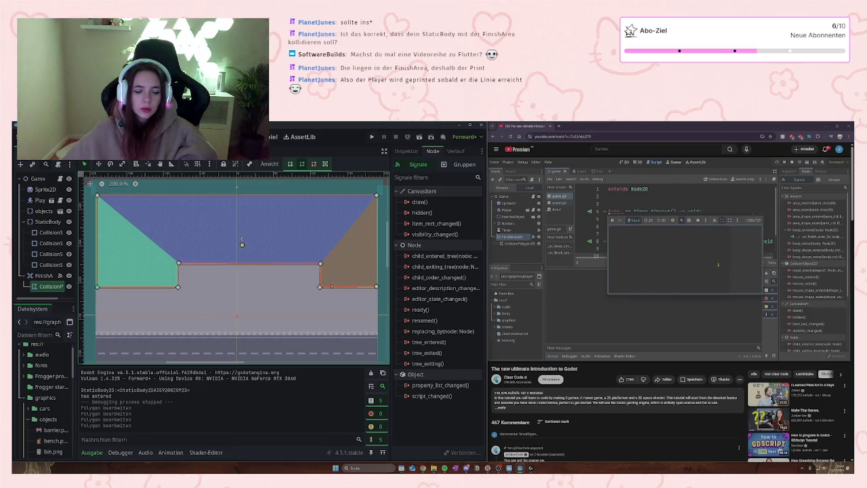
pyautogui.hotkey('ctrl', 's')
pyautogui.press('F5')
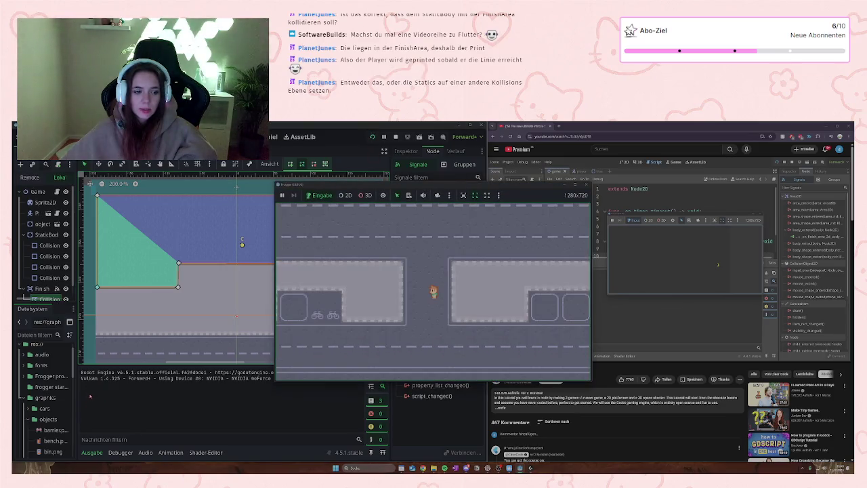
# Step: Walk the player up onto the finish area until 'player won' prints, then stop the game
pyautogui.press('Up')
pyautogui.press('Up')
pyautogui.press('Up')
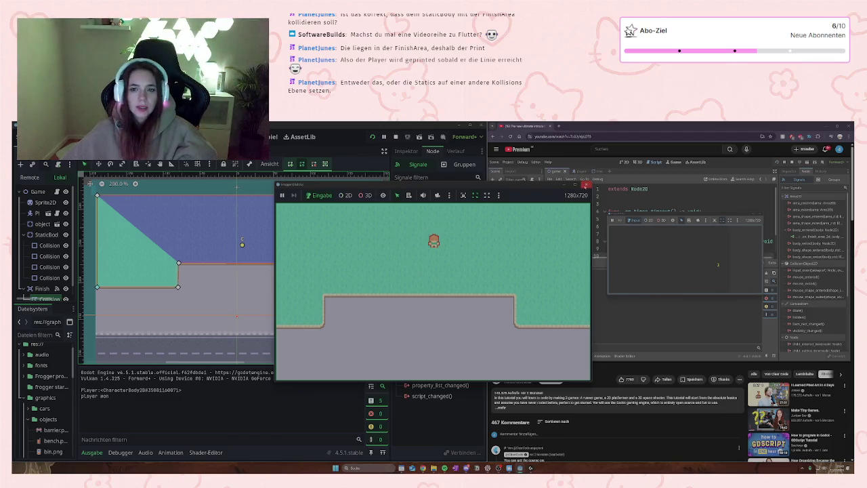
pyautogui.click(585, 184)
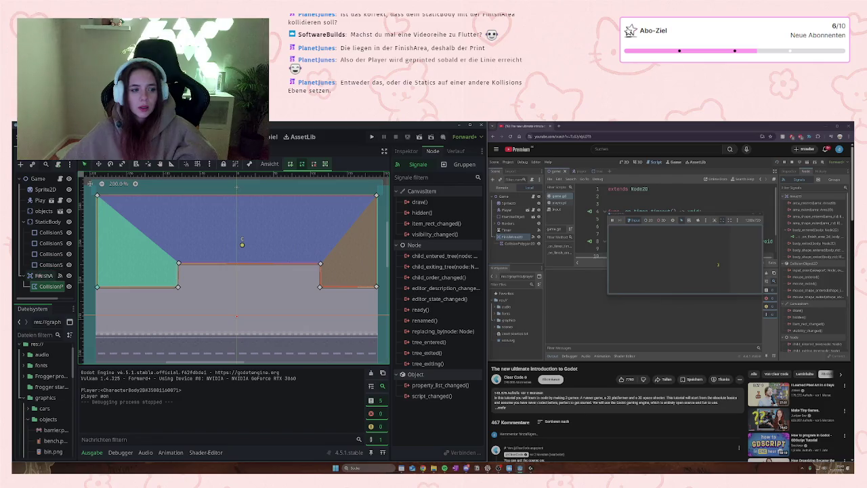
pyautogui.click(44, 275)
pyautogui.click(23, 221)
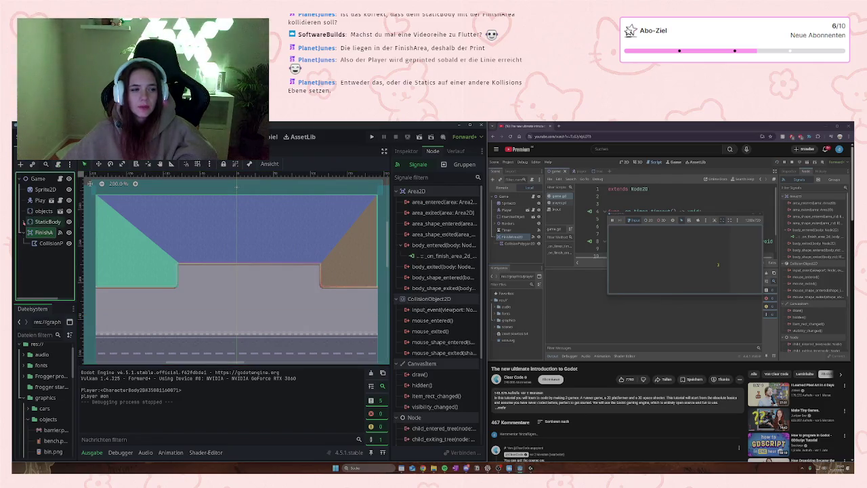
# Step: Inspect the StaticBody's collision shape and its collision layer and mask settings
pyautogui.click(23, 221)
pyautogui.click(50, 232)
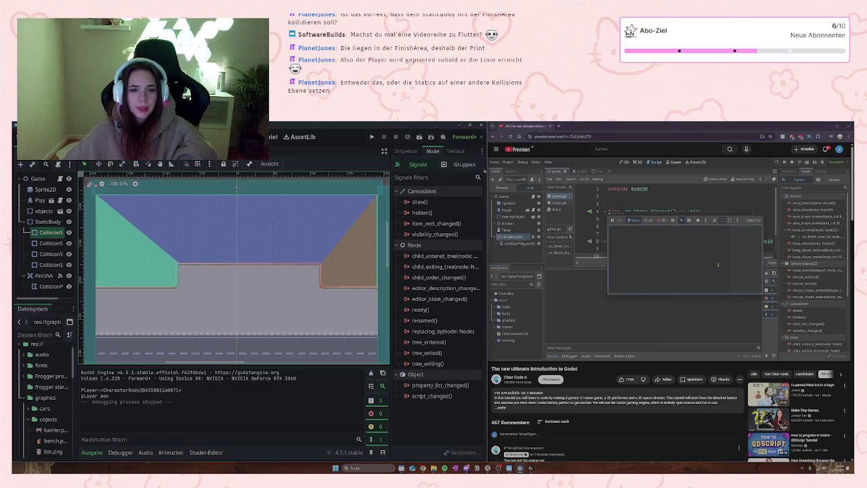
pyautogui.click(407, 151)
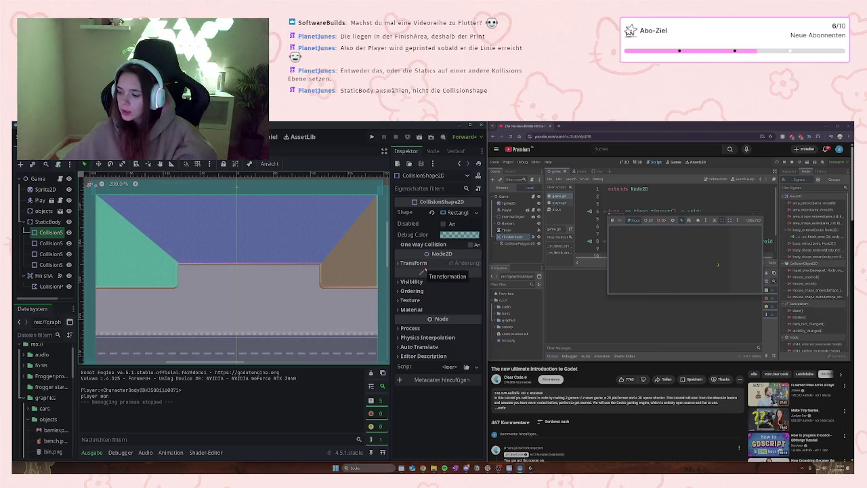
pyautogui.click(47, 221)
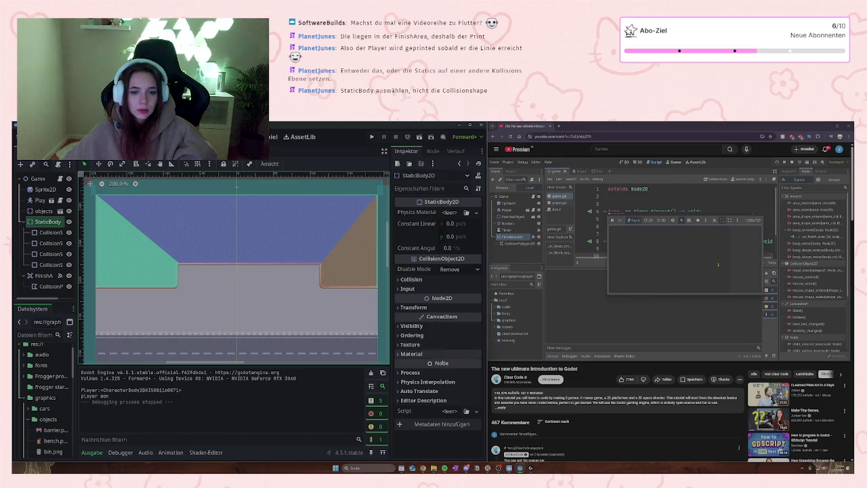
pyautogui.click(404, 279)
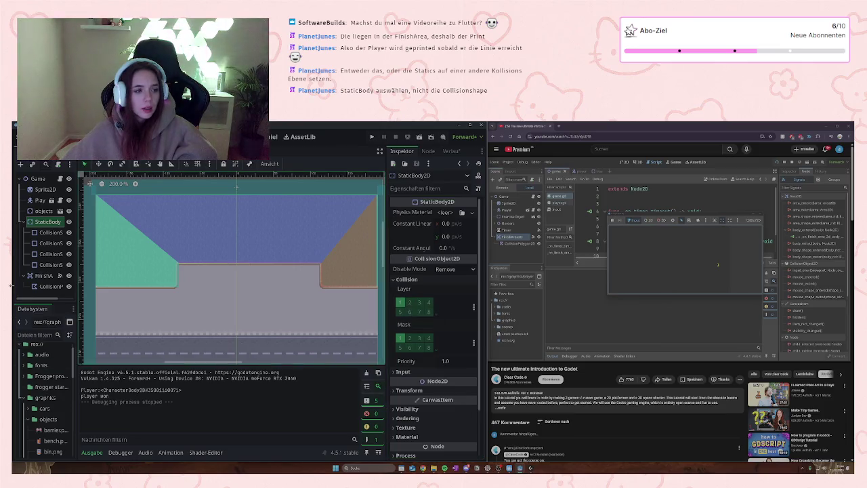
# Step: Set FinishArea's collision layer to 2 and its mask to 2 instead of 1
pyautogui.click(42, 278)
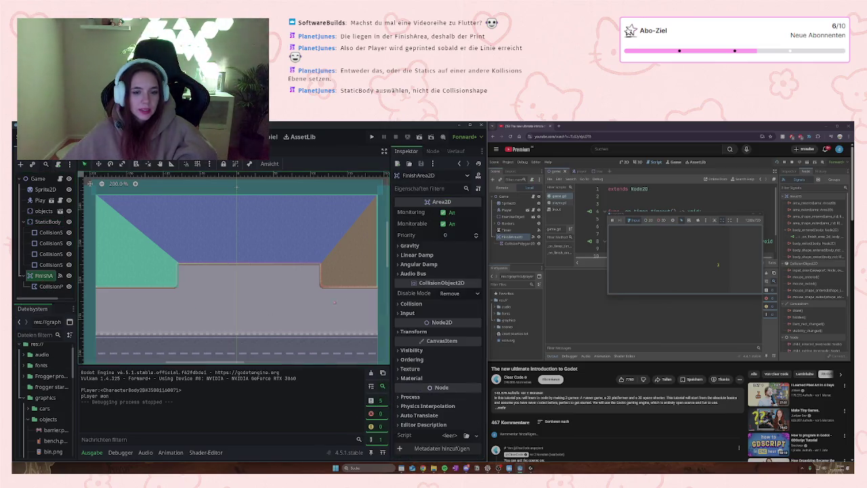
pyautogui.click(411, 303)
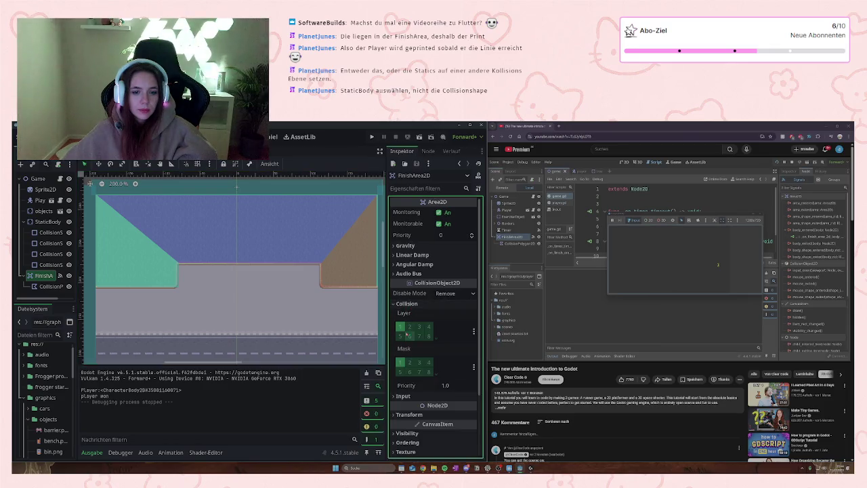
pyautogui.click(399, 327)
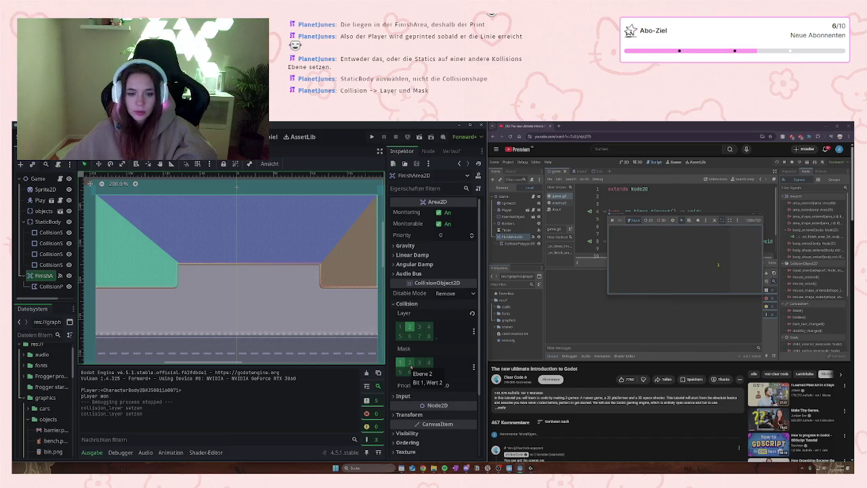
pyautogui.click(409, 363)
pyautogui.click(399, 363)
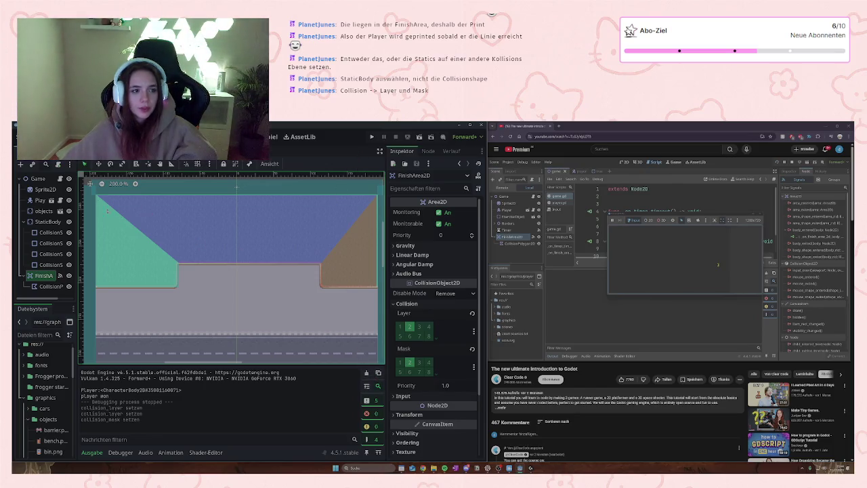
pyautogui.click(123, 225)
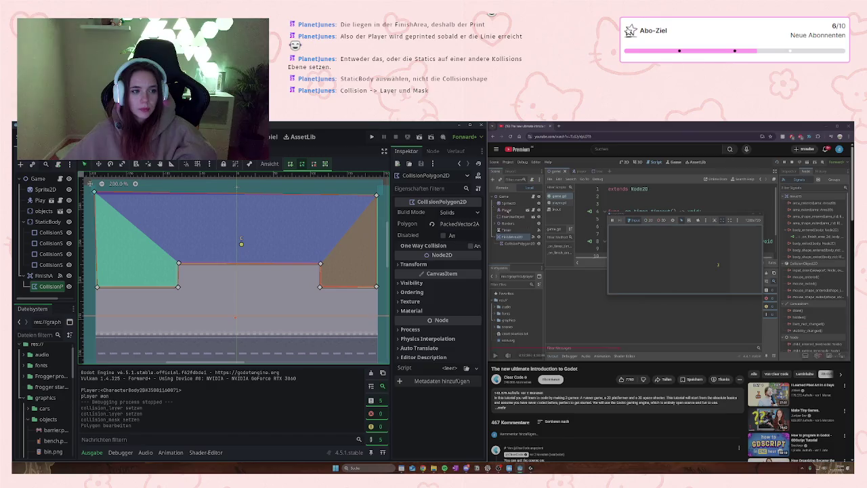
# Step: Rerun the game several times, walking the player onto the finish area to confirm only 'player won' prints
pyautogui.click(372, 137)
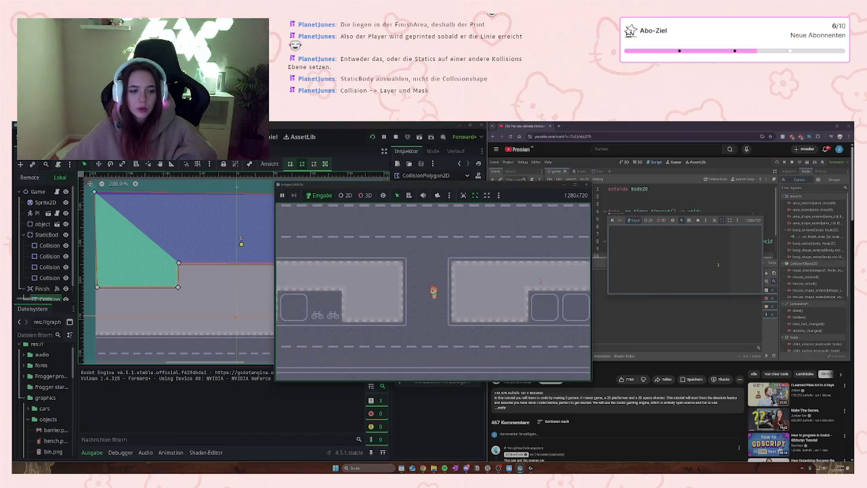
pyautogui.click(587, 184)
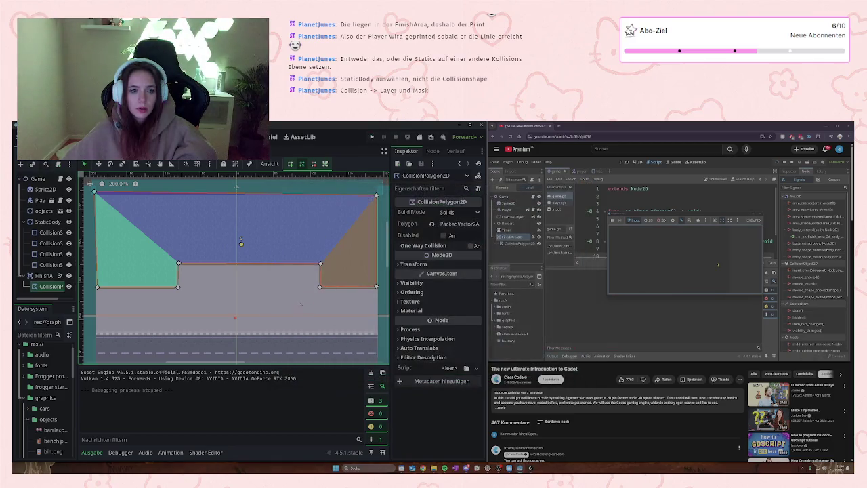
pyautogui.click(371, 137)
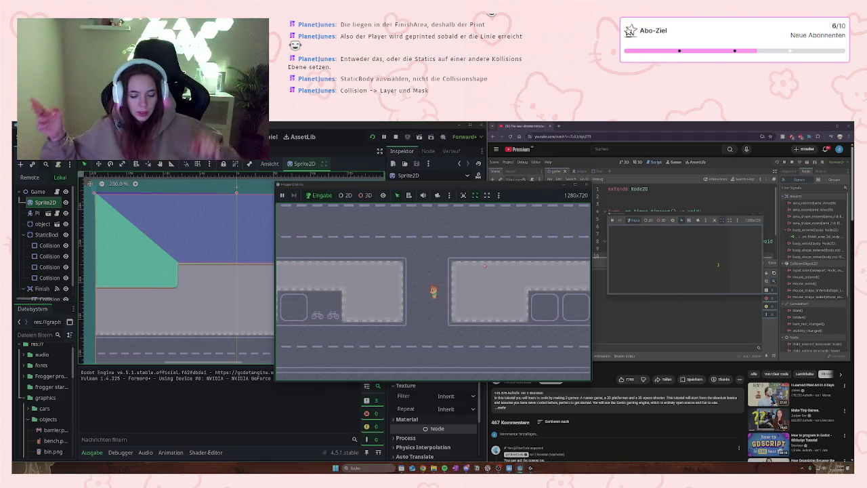
pyautogui.press('Up')
pyautogui.press('Up')
pyautogui.press('Up')
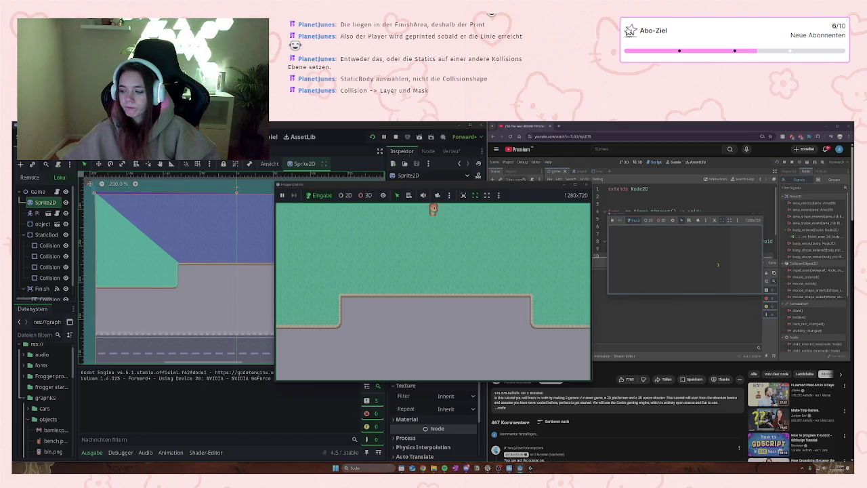
pyautogui.press('F8')
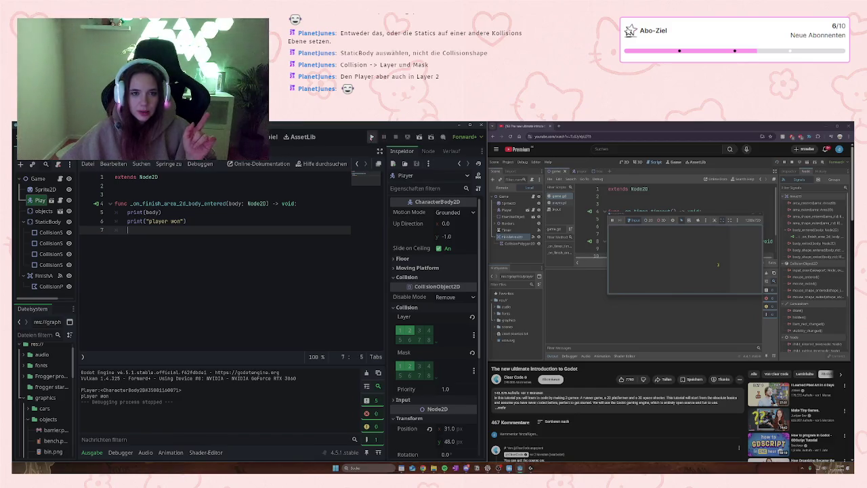
pyautogui.click(371, 136)
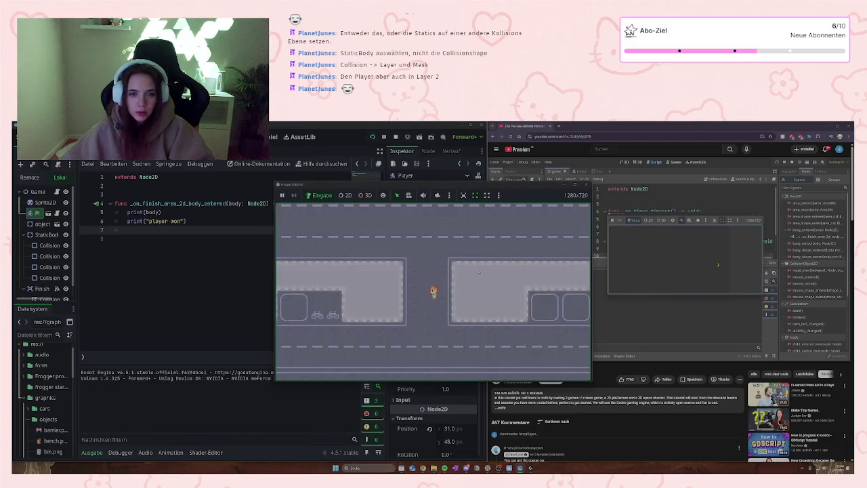
pyautogui.press('Up')
pyautogui.press('Up')
pyautogui.press('Up')
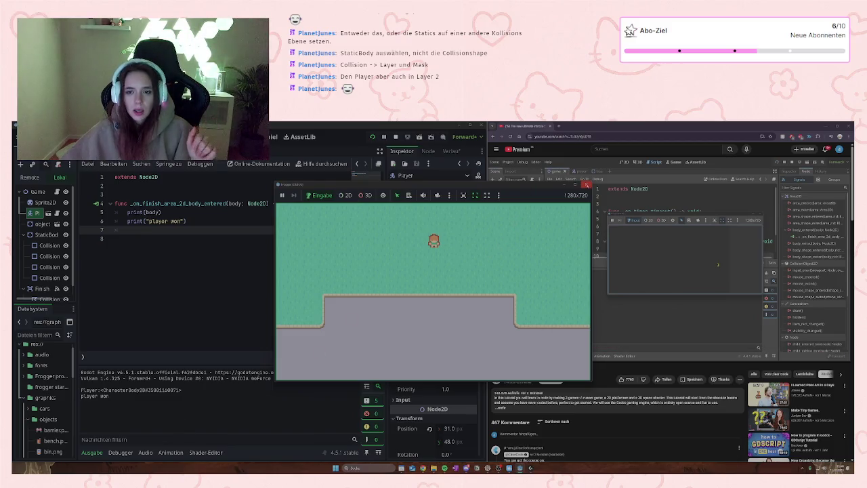
pyautogui.click(586, 185)
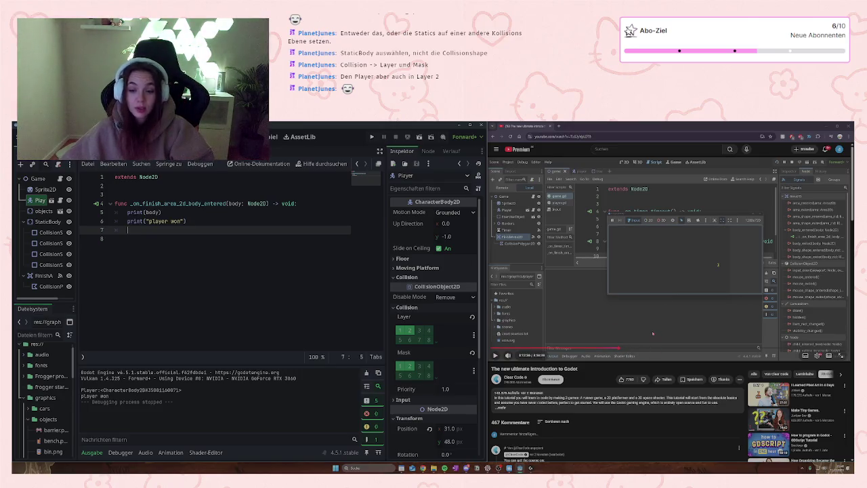
pyautogui.click(652, 332)
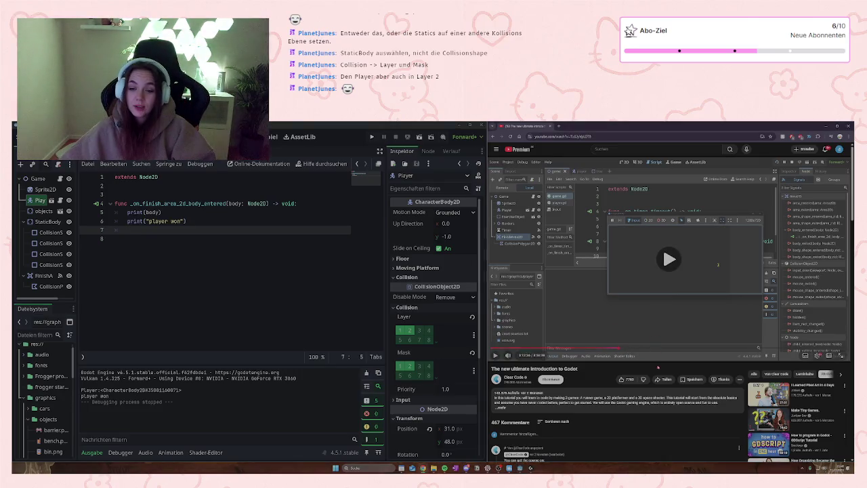
pyautogui.click(672, 310)
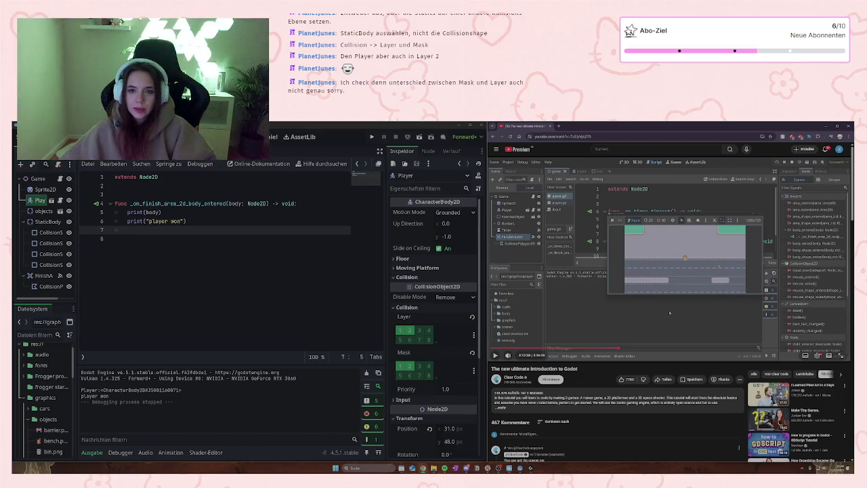
pyautogui.click(669, 312)
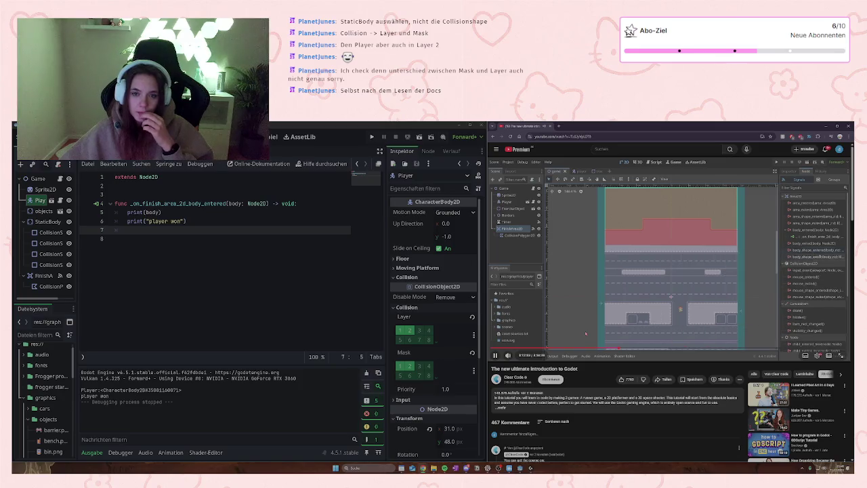
pyautogui.click(656, 231)
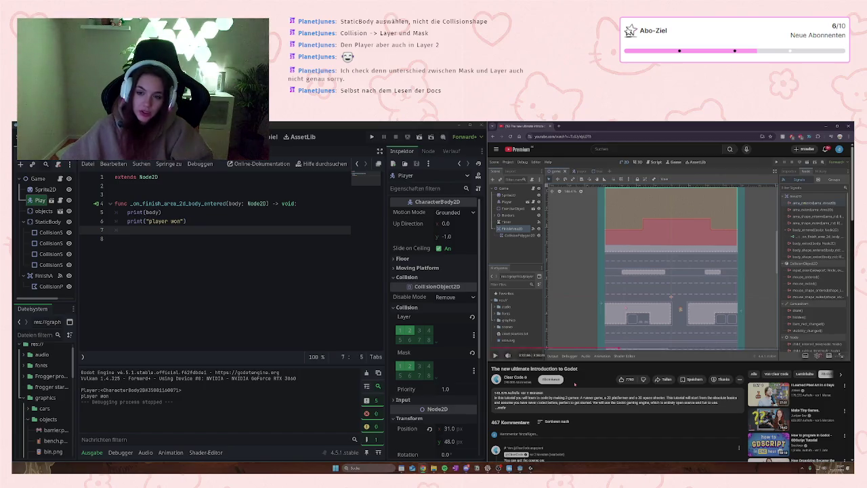
pyautogui.moveTo(559, 306)
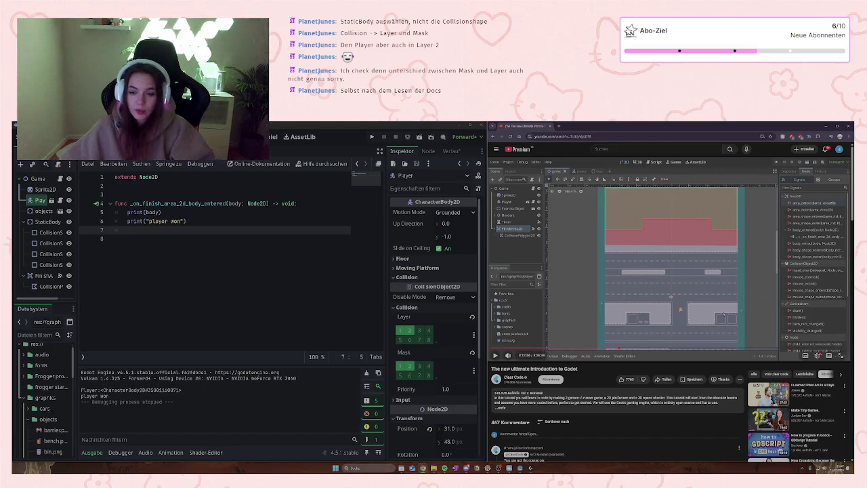
pyautogui.press('space')
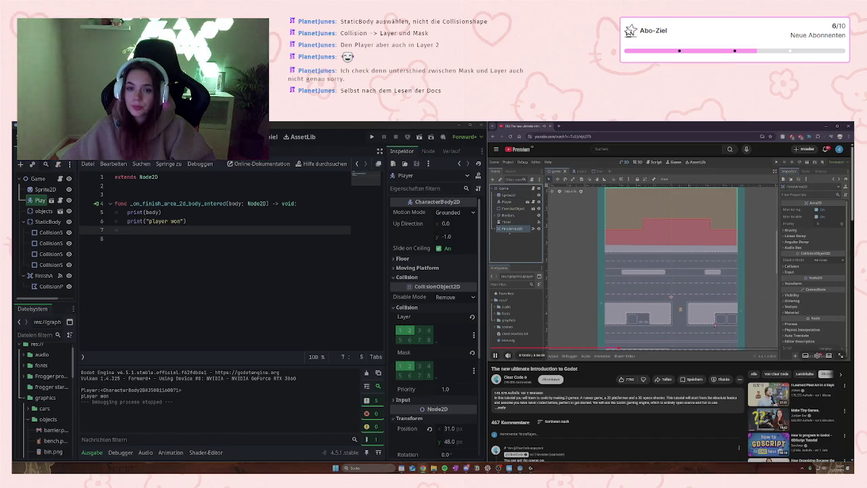
pyautogui.click(23, 221)
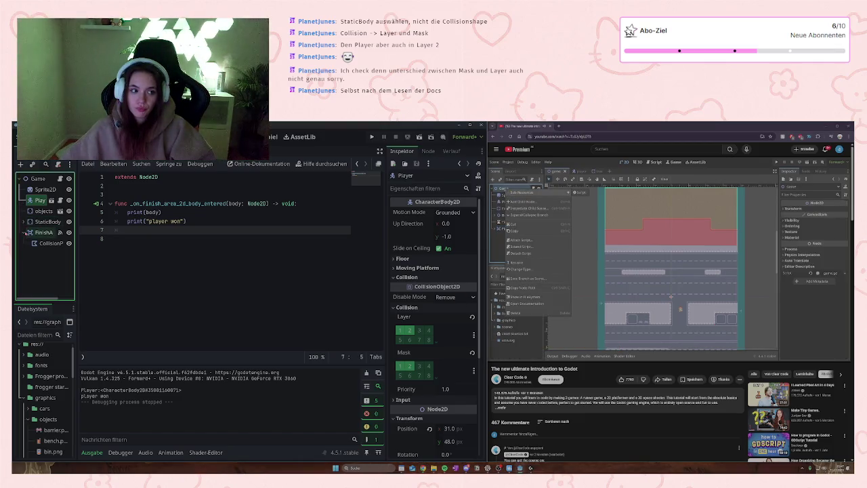
# Step: Add a plain Node under the Game root and rename it Timer
pyautogui.click(38, 178)
pyautogui.rightClick(39, 180)
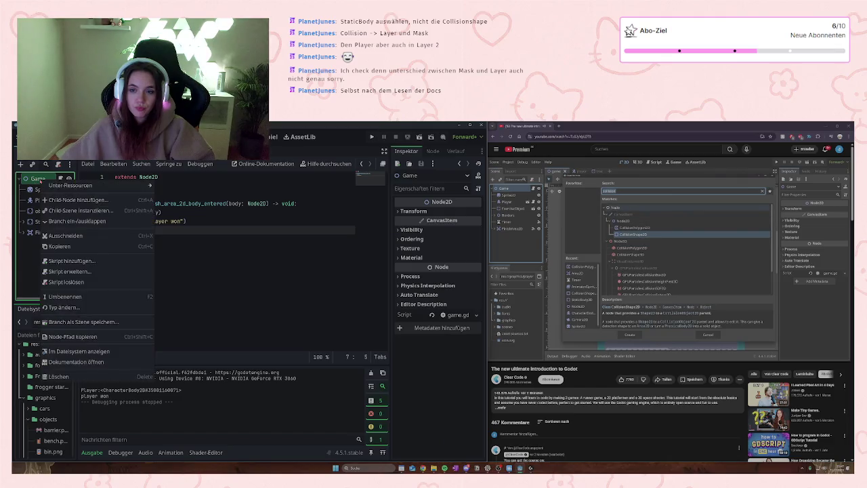
pyautogui.click(78, 200)
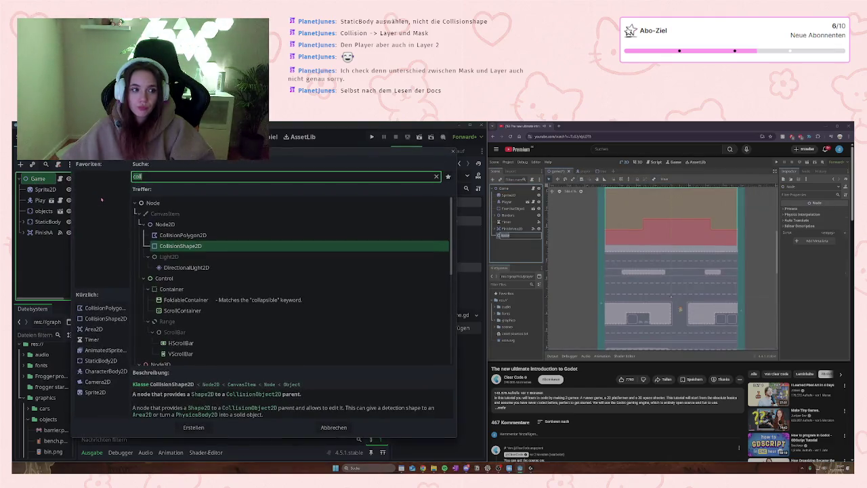
pyautogui.click(166, 204)
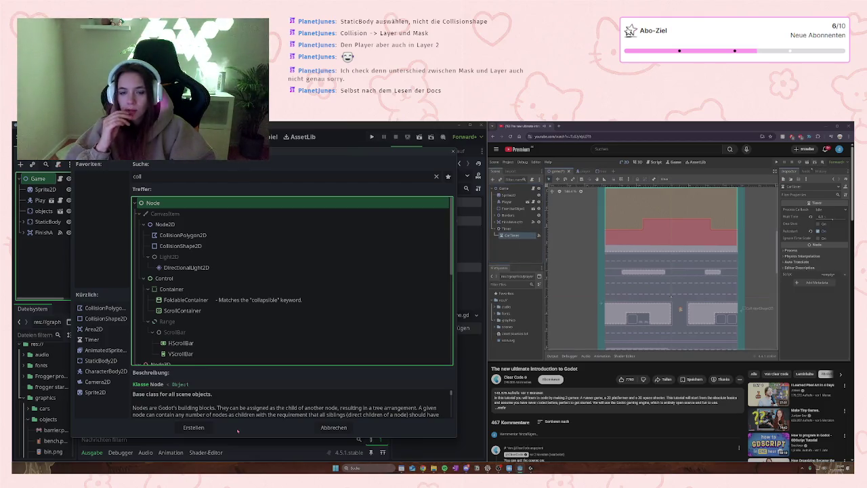
pyautogui.click(193, 427)
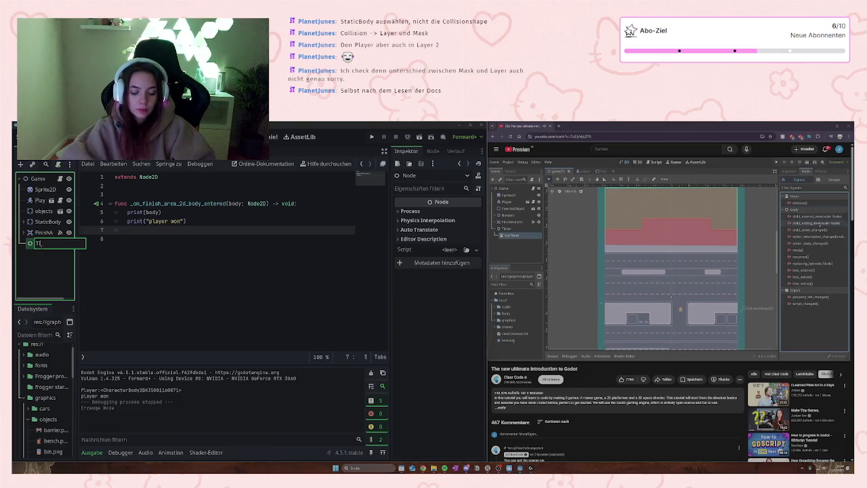
pyautogui.doubleClick(41, 242)
pyautogui.write('Timer')
pyautogui.press('Return')
# Step: Give it a child Timer node with a 4-second wait time, then view its signals
pyautogui.rightClick(55, 243)
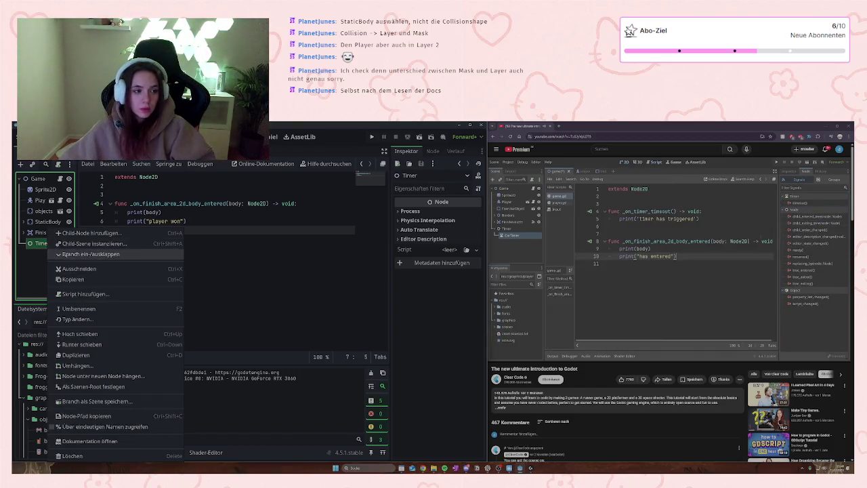
pyautogui.click(91, 232)
pyautogui.press('BackSpace')
pyautogui.press('BackSpace')
pyautogui.press('BackSpace')
pyautogui.write('timer')
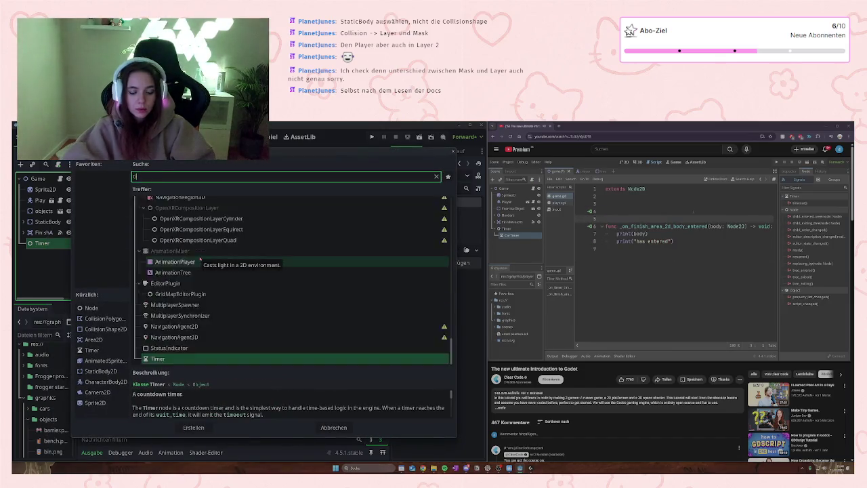
pyautogui.press('Return')
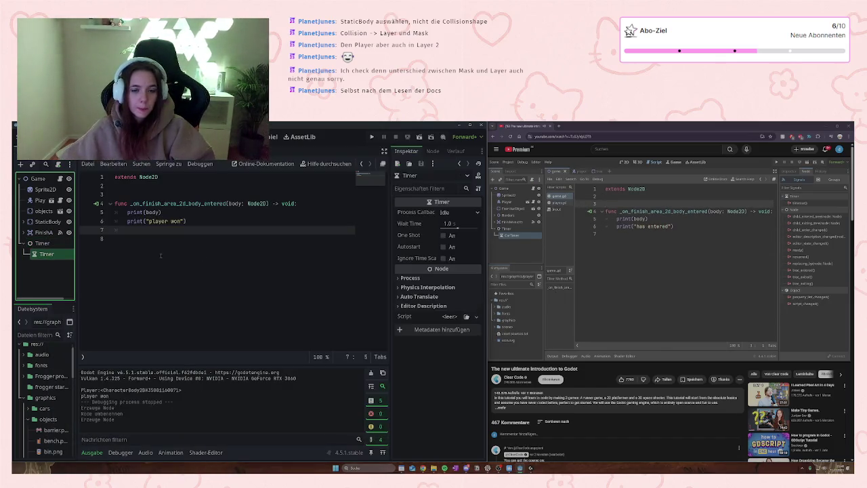
pyautogui.click(458, 224)
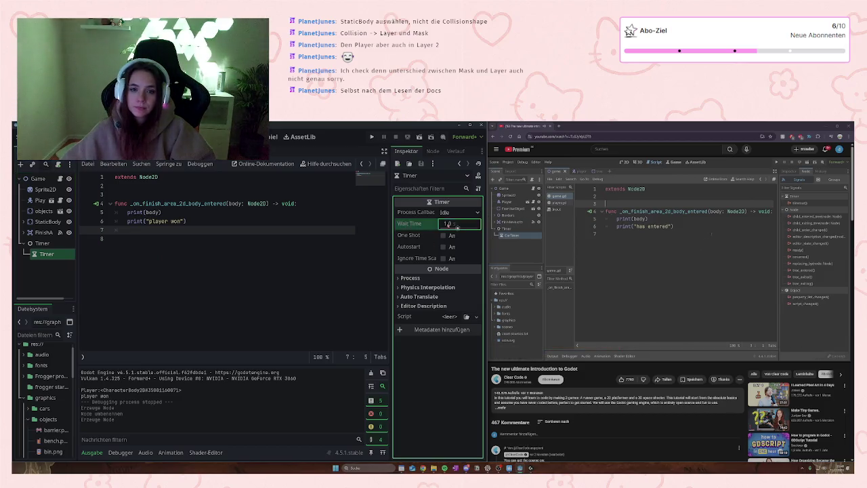
pyautogui.write('4')
pyautogui.press('Return')
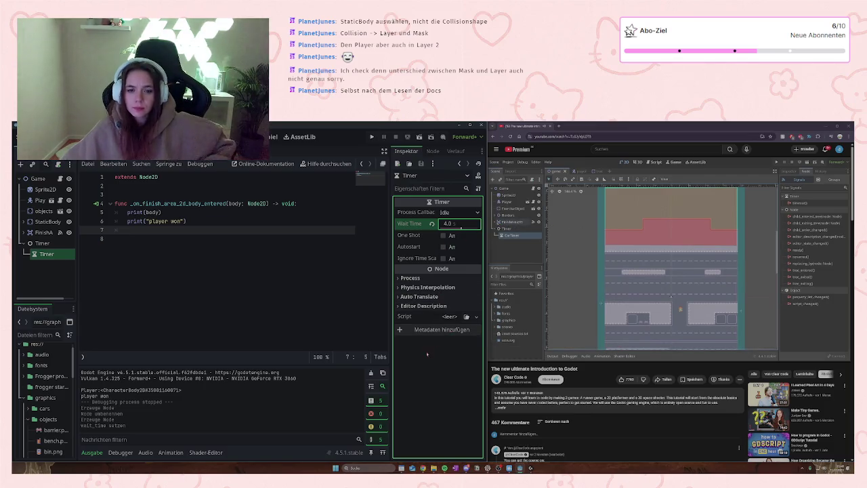
pyautogui.click(432, 151)
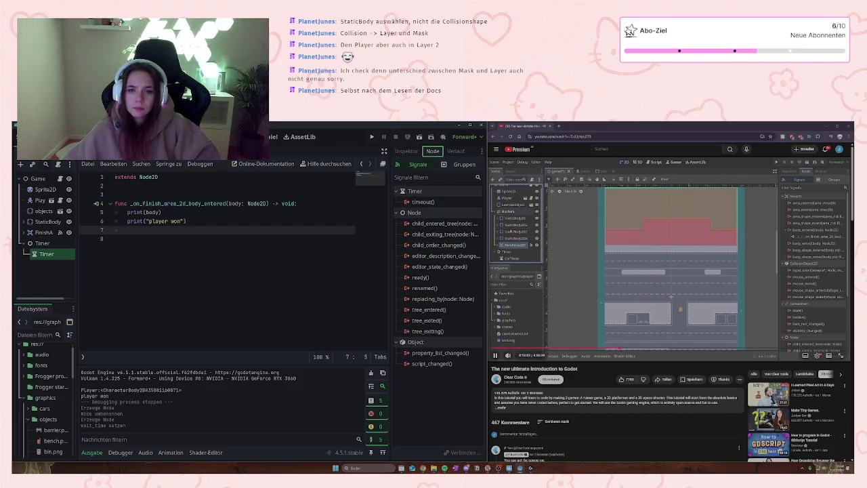
# Step: Check StaticBody's collision shapes while pausing and resuming the tutorial video
pyautogui.click(24, 221)
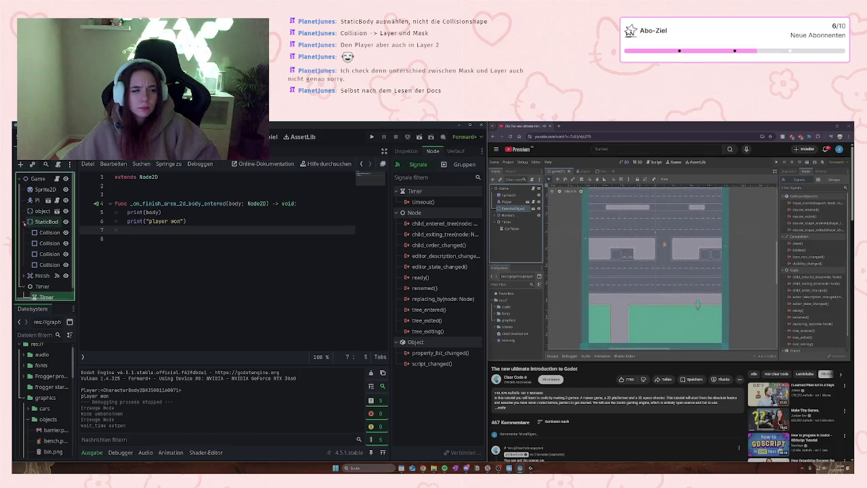
pyautogui.click(23, 221)
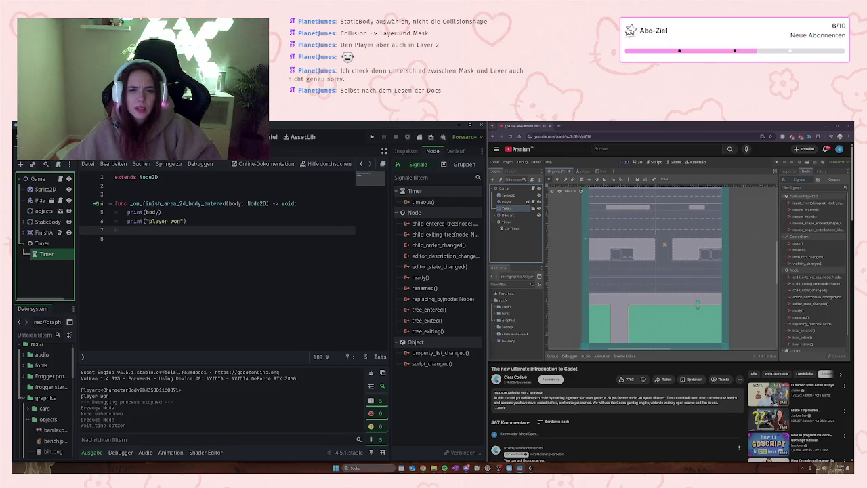
pyautogui.click(609, 284)
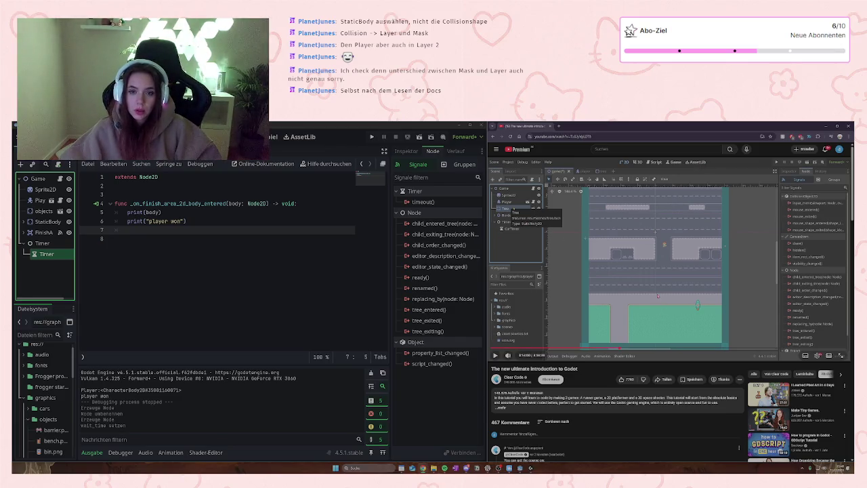
pyautogui.press('space')
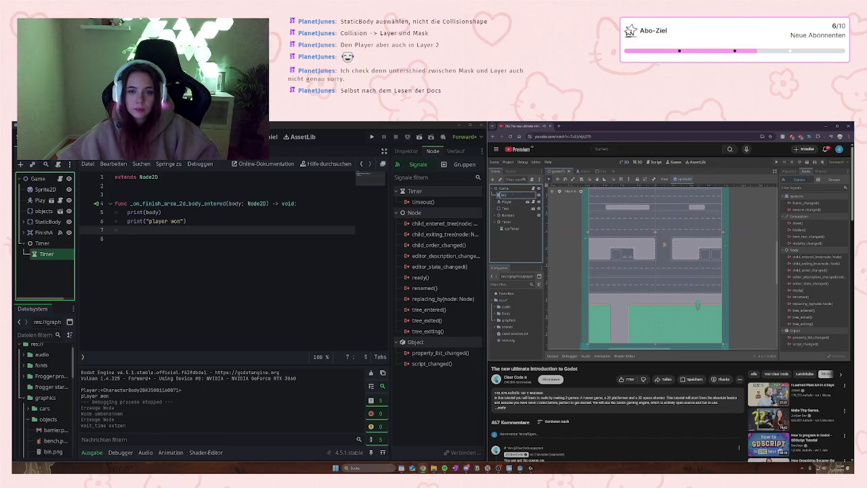
pyautogui.press('space')
# Step: Rename the Sprite2D background node to BG, then select the Timer node and resume the tutorial
pyautogui.click(45, 191)
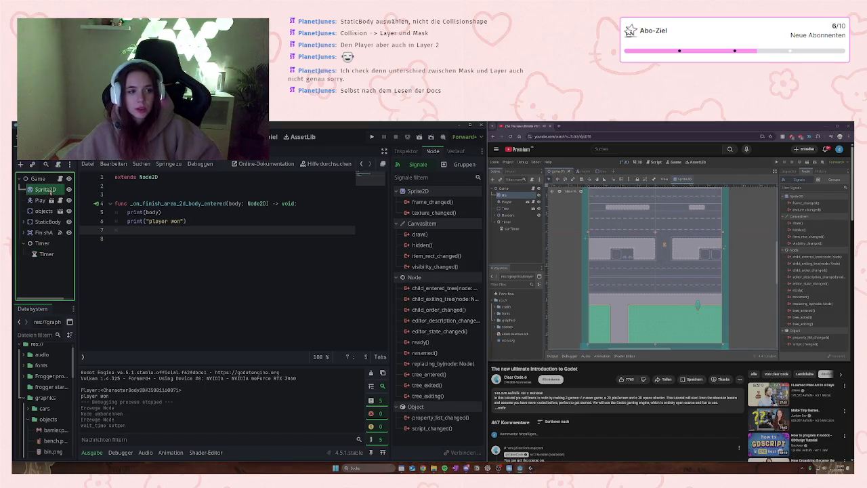
pyautogui.write('BG')
pyautogui.press('Return')
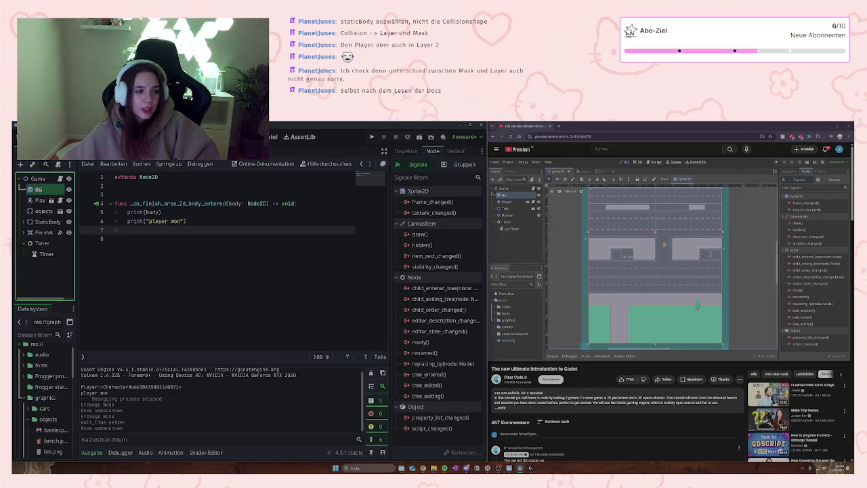
pyautogui.click(27, 243)
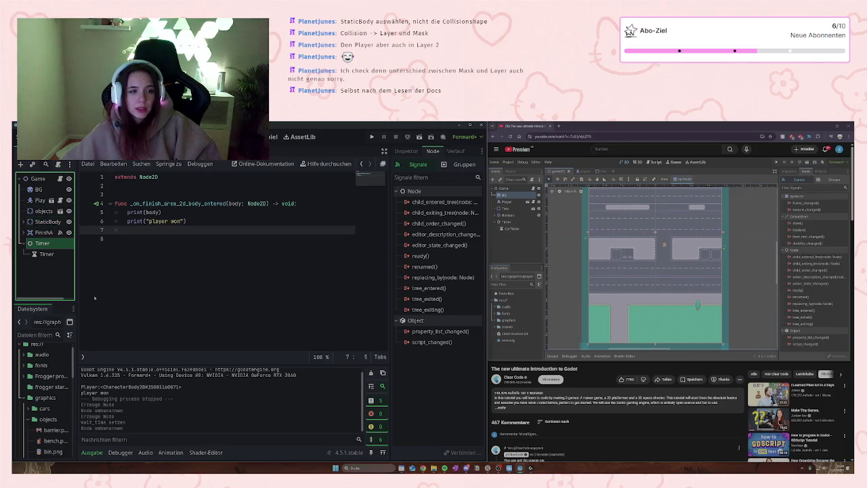
pyautogui.press('Down')
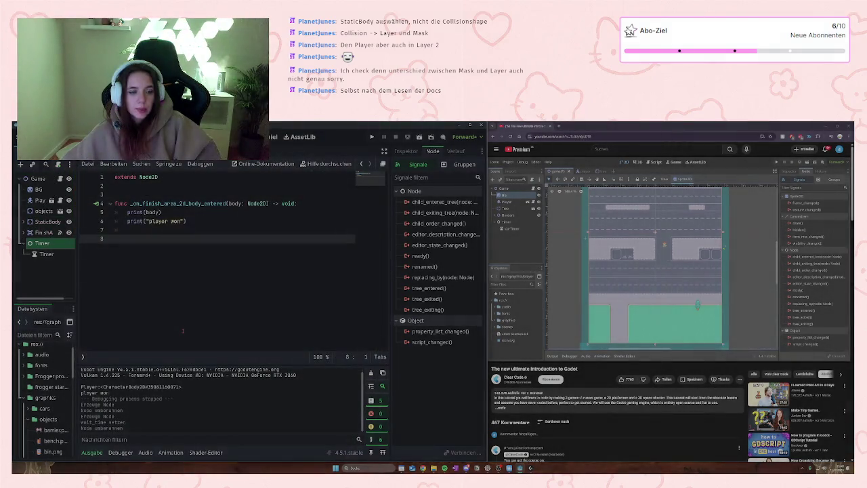
pyautogui.click(743, 253)
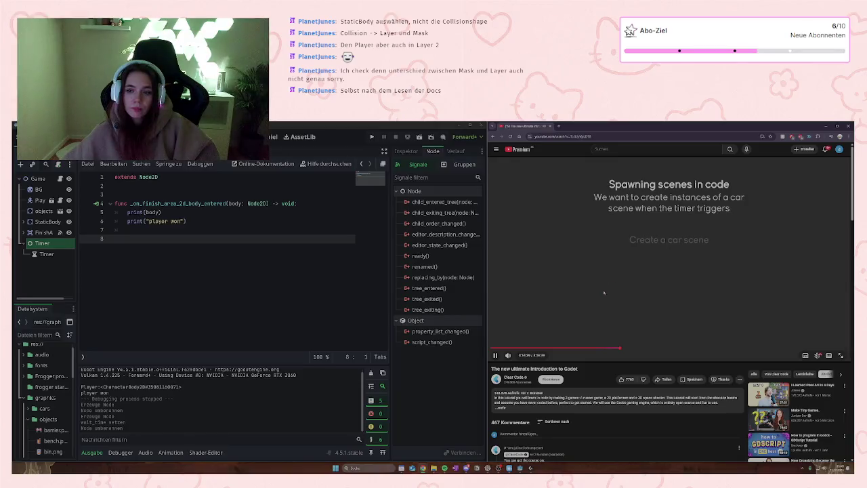
# Step: Pause the tutorial at the 'Spawning scenes in code' section and save the Godot scene
pyautogui.click(653, 306)
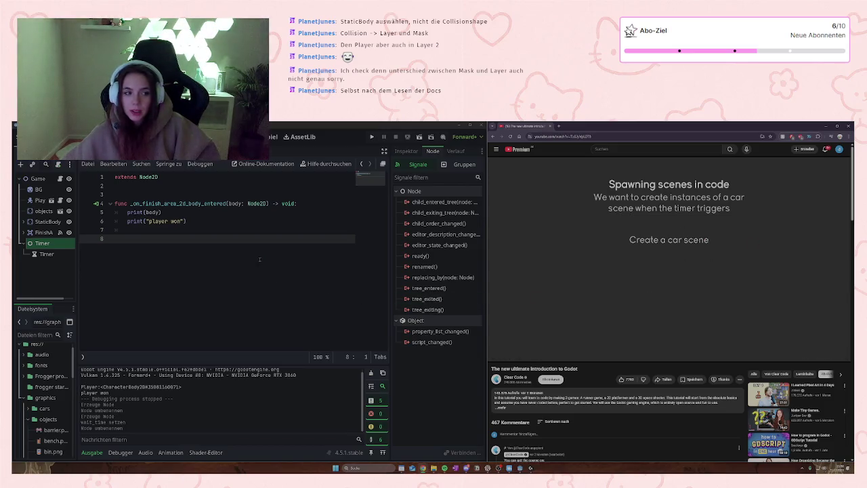
pyautogui.click(236, 250)
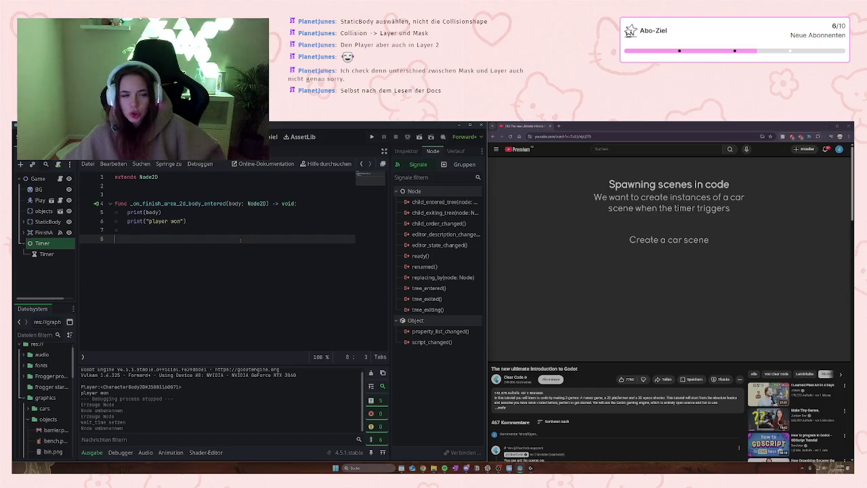
pyautogui.hotkey('ctrl', 's')
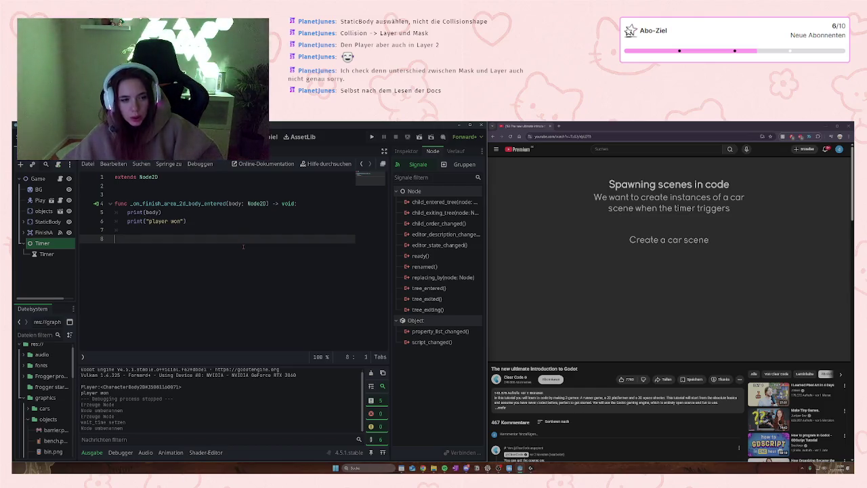
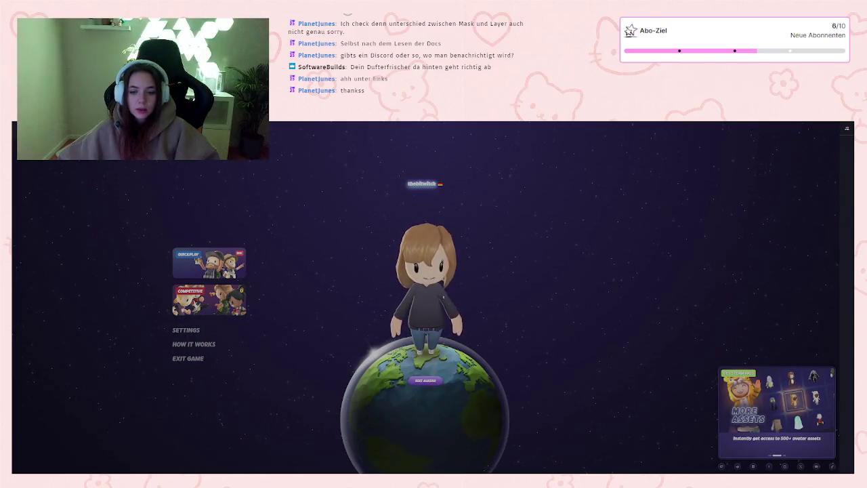
# Step: Choose Solo Duels under Quickplay and join matchmaking for a duel opponent
pyautogui.click(216, 263)
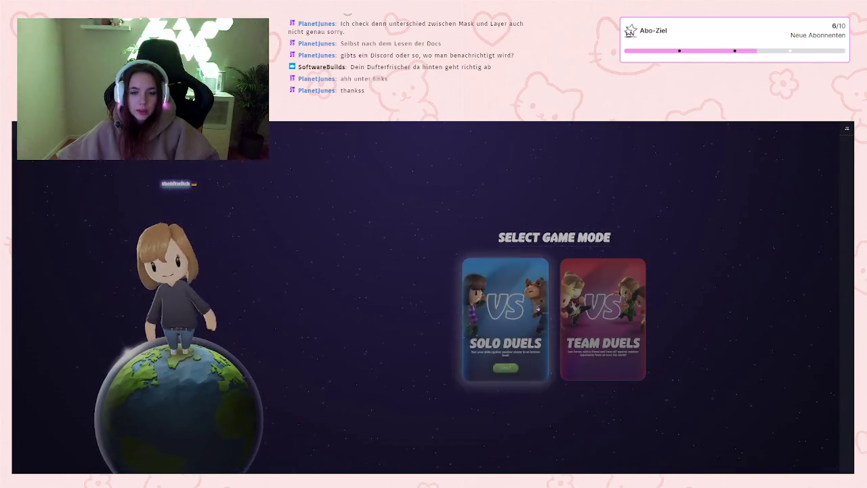
pyautogui.click(512, 369)
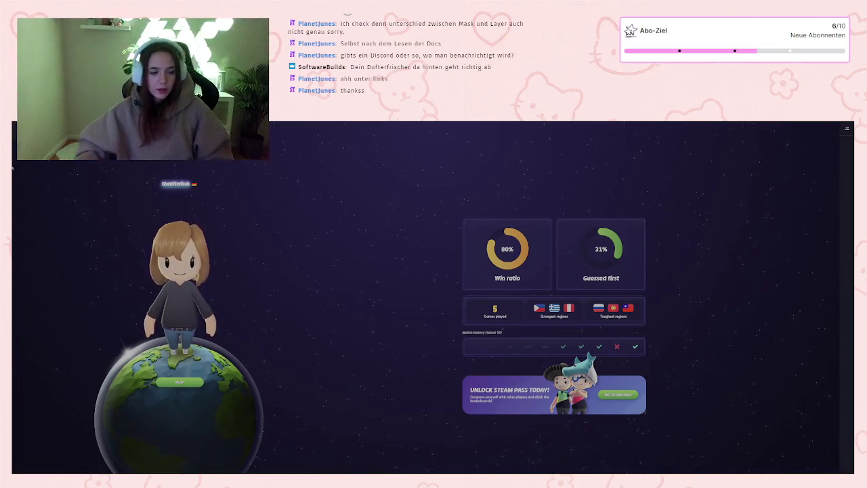
pyautogui.click(187, 383)
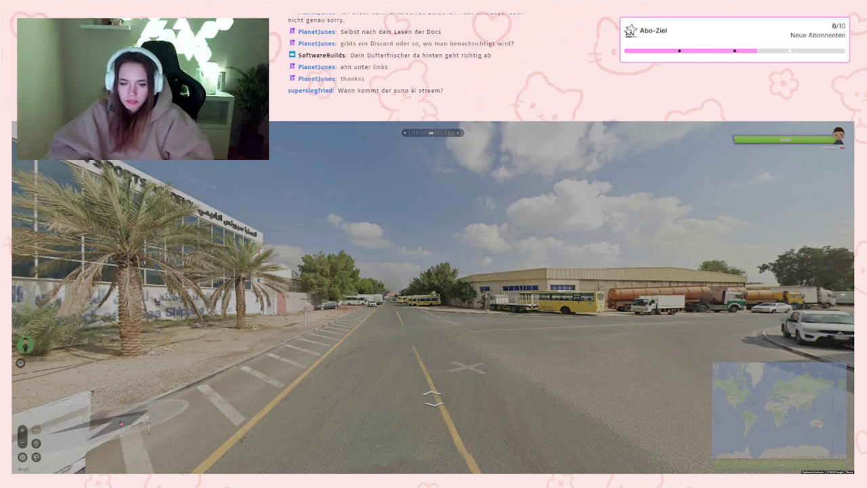
# Step: Move along the bus-depot road, looking at the pickups, yellow bus and Union National building
pyautogui.click(555, 346)
pyautogui.click(555, 346)
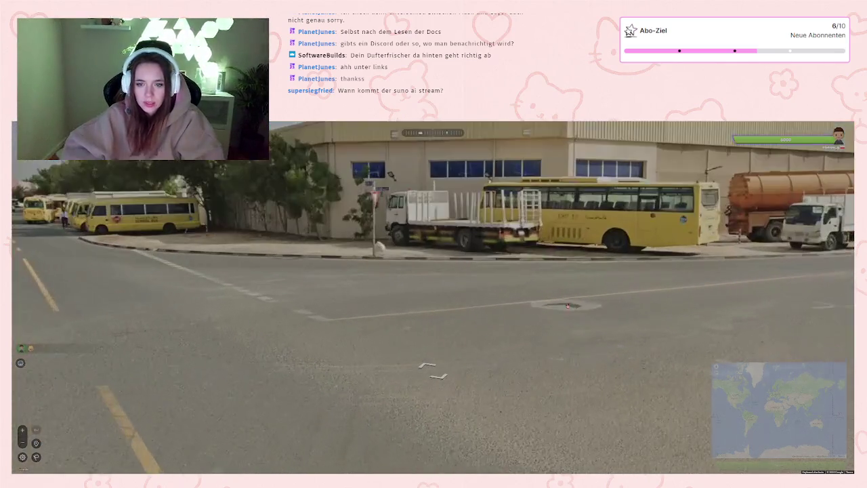
pyautogui.moveTo(668, 295)
pyautogui.mouseDown()
pyautogui.moveTo(437, 294)
pyautogui.moveTo(163, 310)
pyautogui.mouseUp()
pyautogui.press('Right')
pyautogui.press('Right')
pyautogui.press('Right')
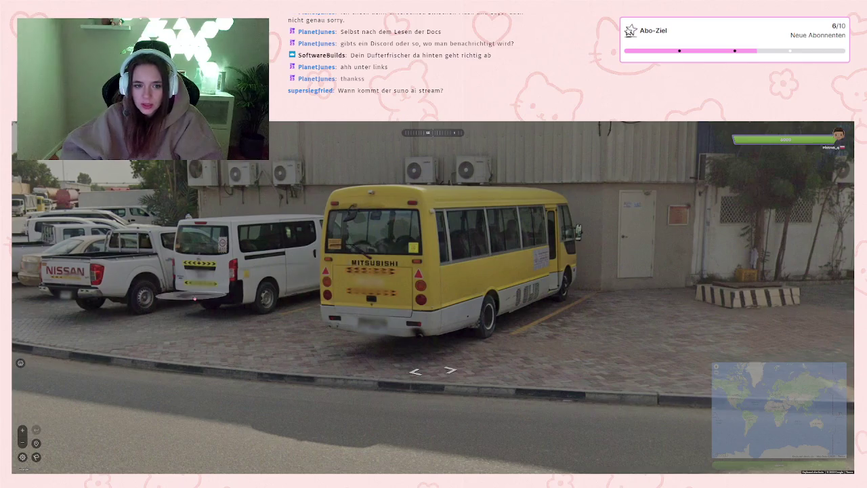
pyautogui.press('Right')
pyautogui.press('Right')
pyautogui.press('Right')
pyautogui.press('Left')
pyautogui.press('Left')
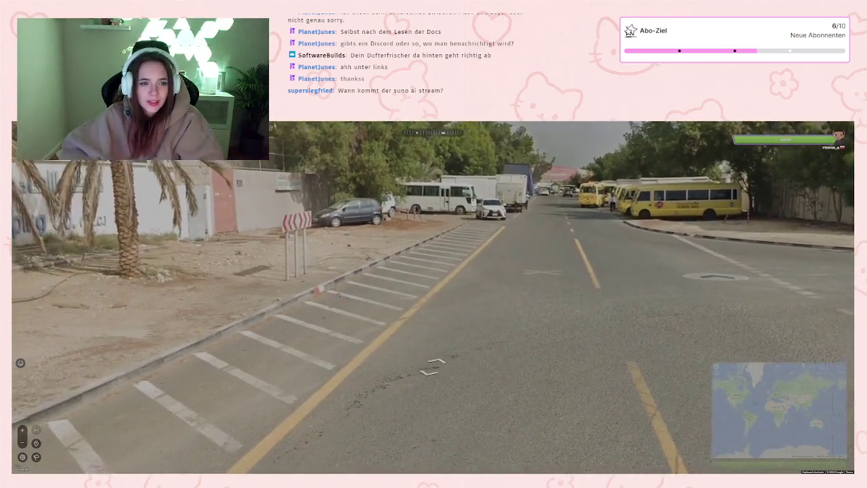
pyautogui.press('Up')
pyautogui.press('Left')
pyautogui.press('Left')
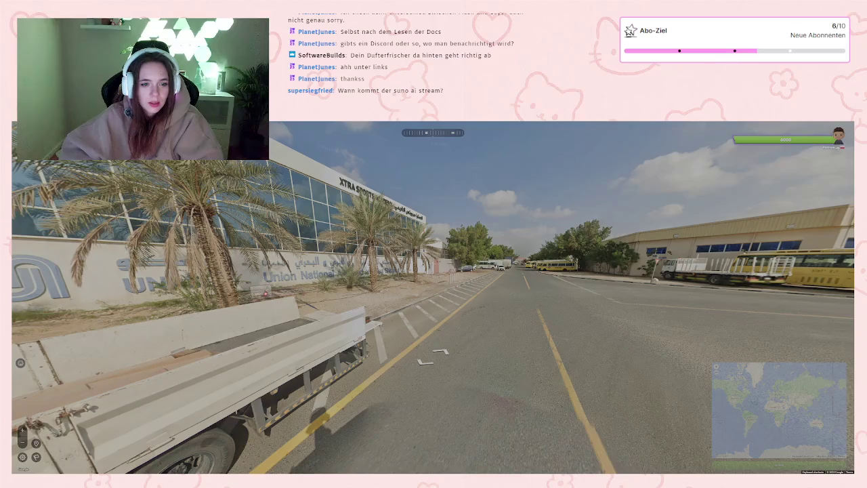
pyautogui.press('Left')
pyautogui.press('Left')
pyautogui.press('Right')
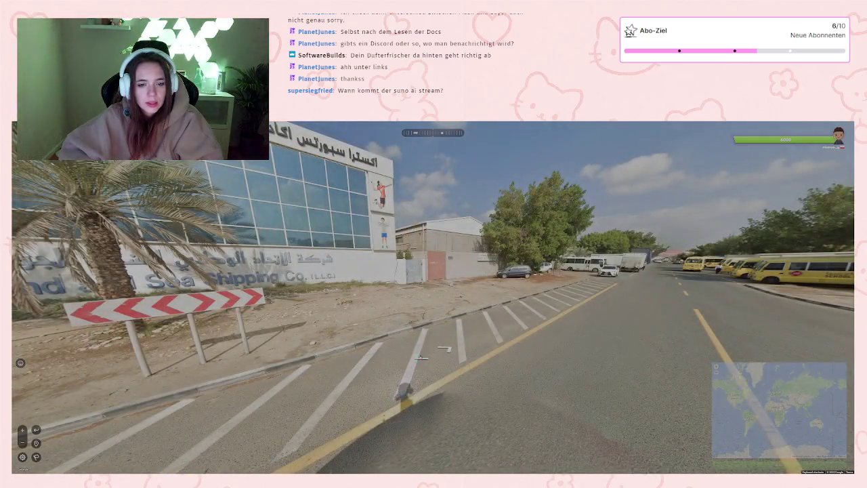
pyautogui.click(355, 372)
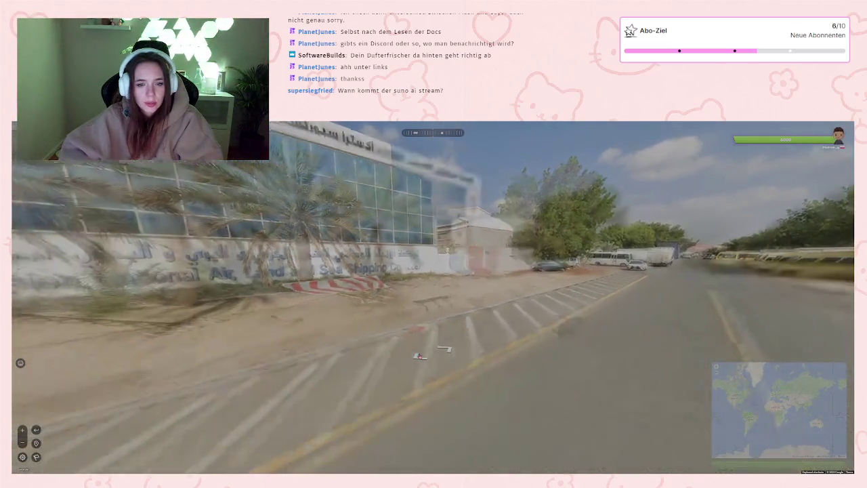
# Step: Continue down the road past the UNASCO wall, white truck and flatbed trailer to the red truck
pyautogui.moveTo(281, 344); pyautogui.dragTo(434, 298)
pyautogui.press('Right')
pyautogui.press('Right')
pyautogui.press('Right')
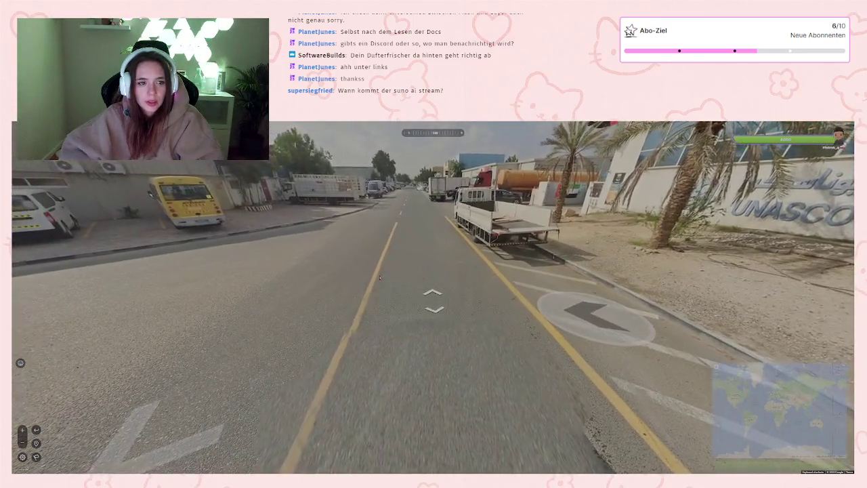
pyautogui.press('Left')
pyautogui.press('Left')
pyautogui.press('Left')
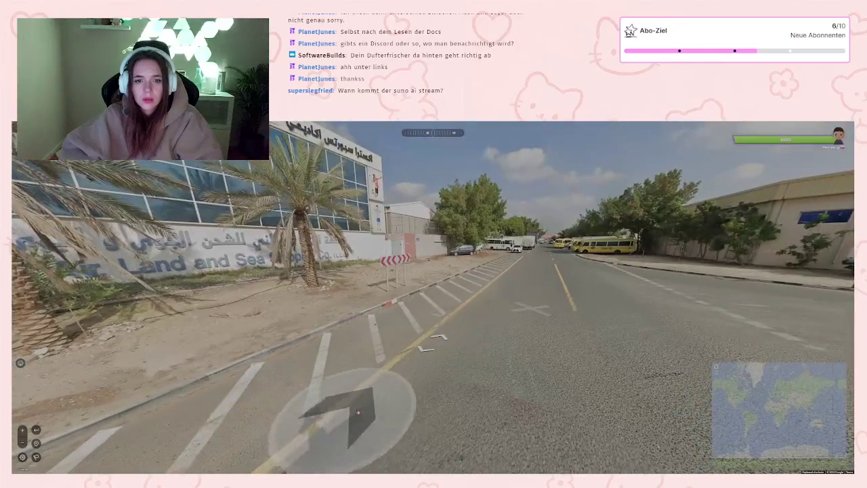
pyautogui.click(573, 315)
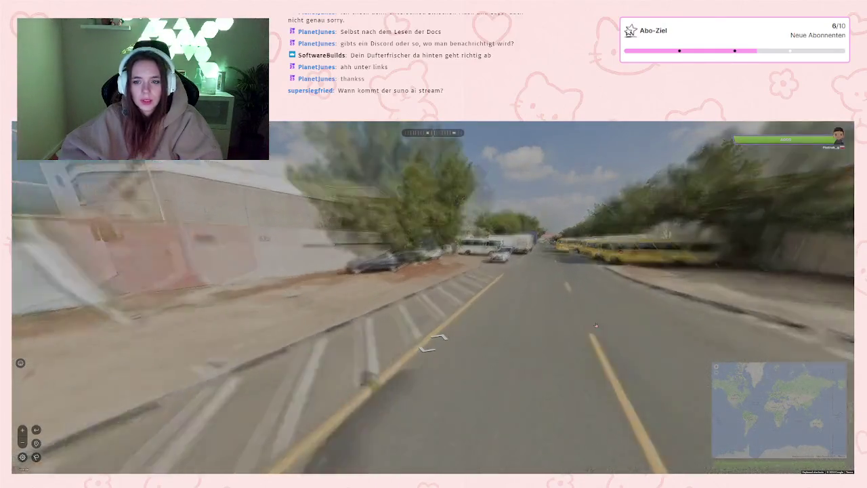
pyautogui.press('Up')
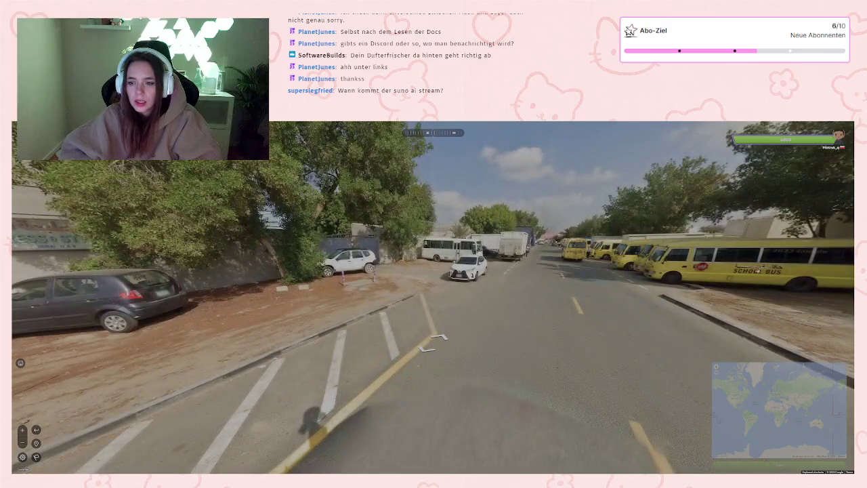
pyautogui.click(574, 305)
pyautogui.click(580, 354)
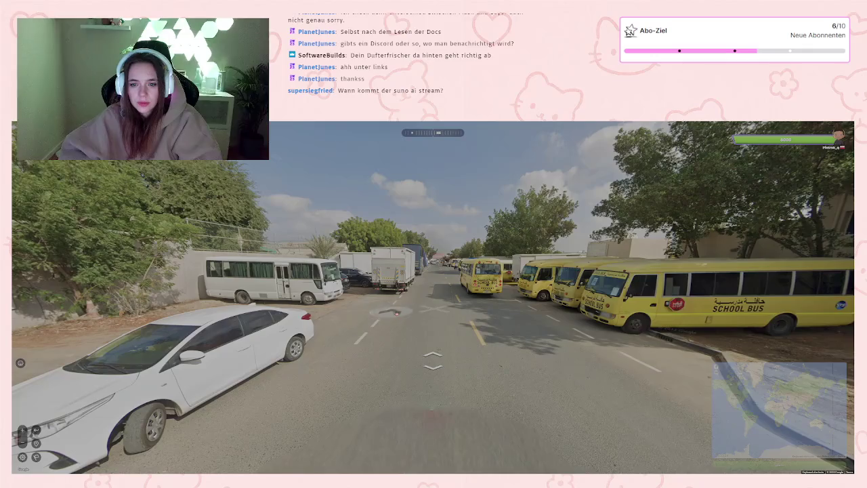
pyautogui.click(418, 309)
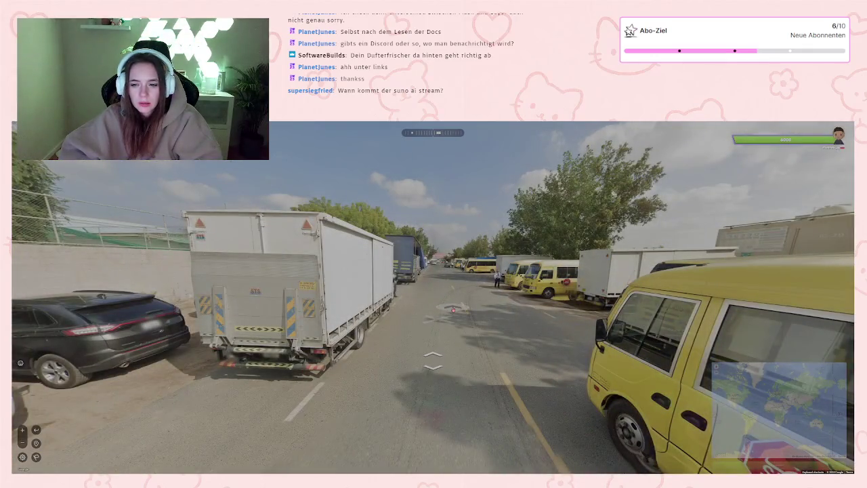
pyautogui.click(453, 309)
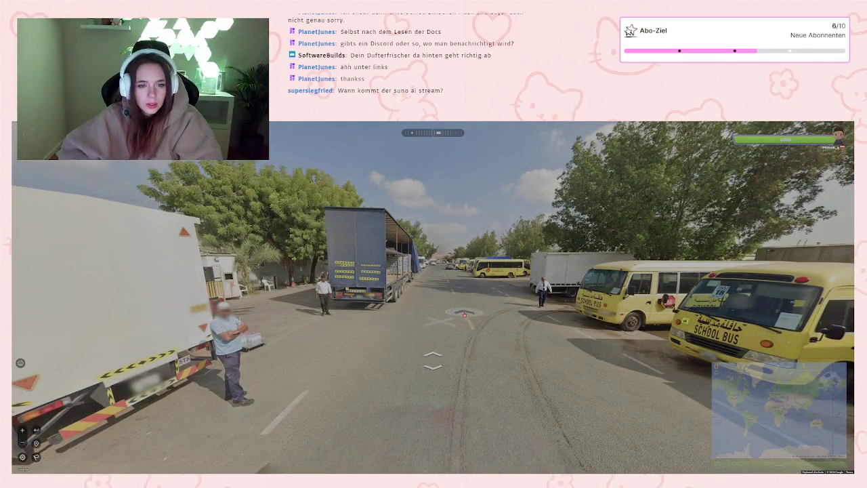
pyautogui.click(472, 308)
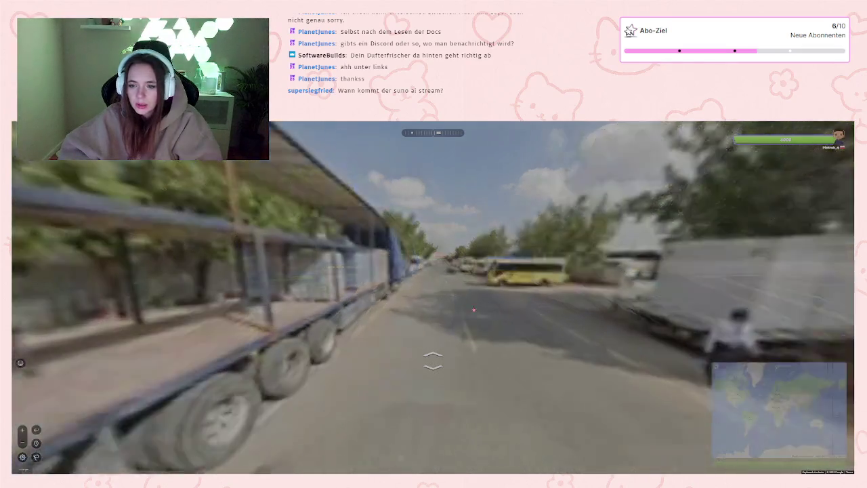
pyautogui.click(468, 292)
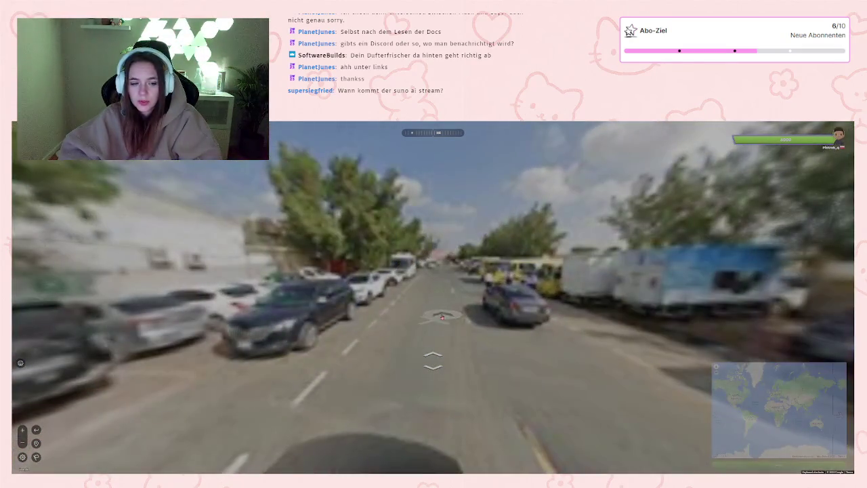
pyautogui.click(431, 358)
pyautogui.press('Left')
pyautogui.press('Left')
pyautogui.press('Left')
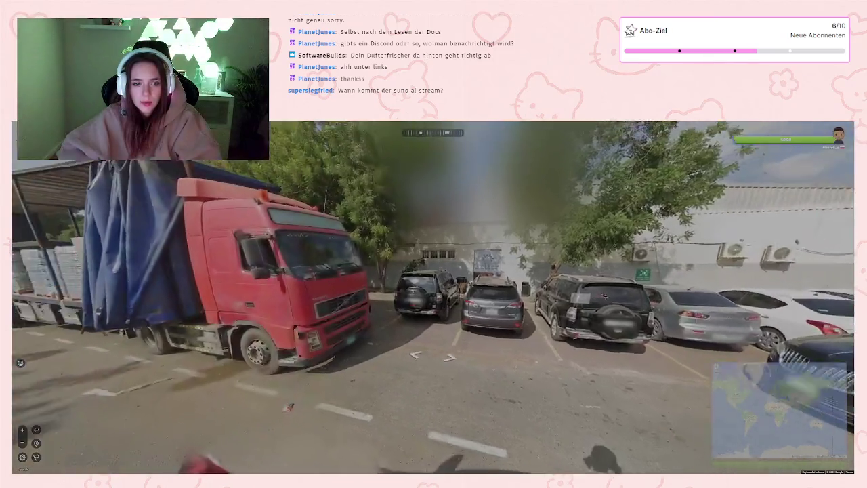
# Step: Zoom the guess map into Arabia, pin near Dubai and submit the guess
pyautogui.scroll(3, 542, 298)
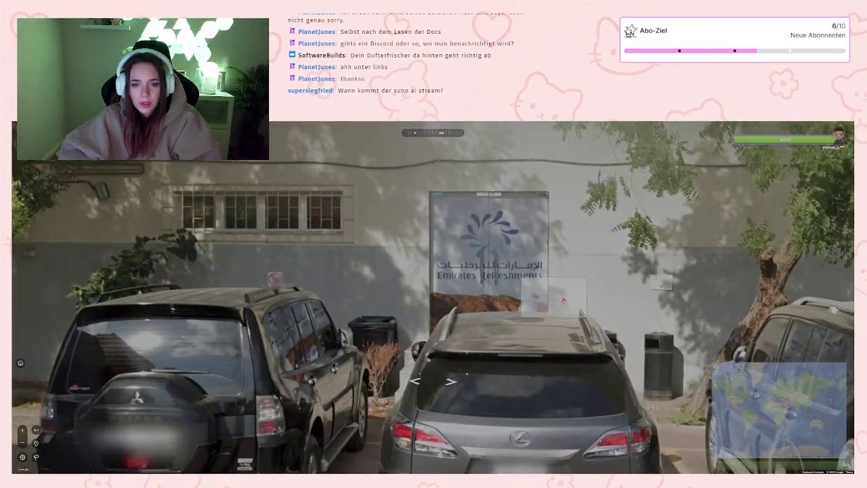
pyautogui.moveTo(759, 401)
pyautogui.scroll(5, 672, 373)
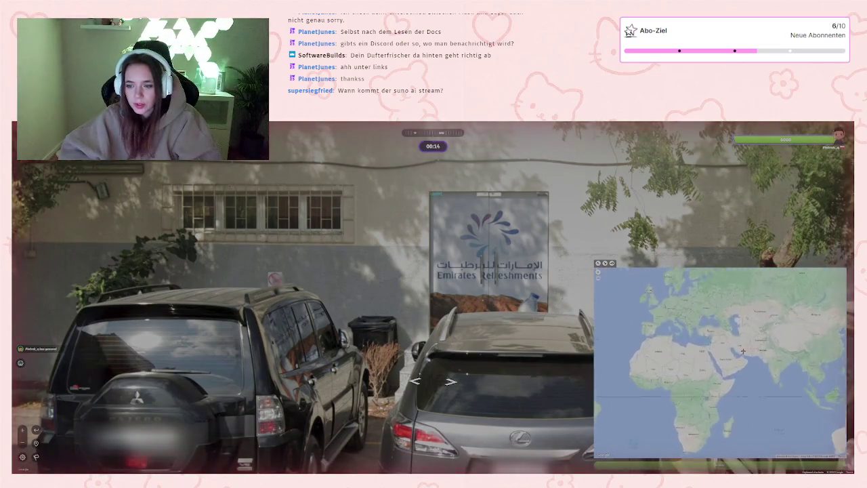
pyautogui.moveTo(672, 374); pyautogui.dragTo(732, 366)
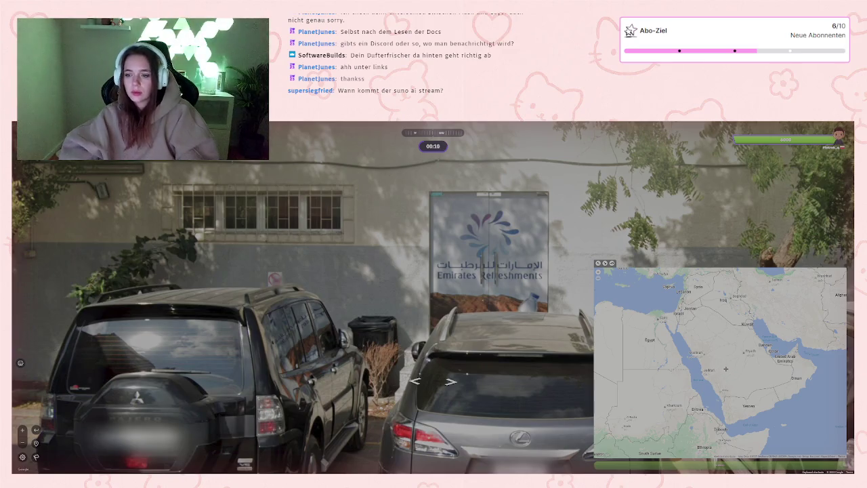
pyautogui.scroll(2, 762, 352)
pyautogui.scroll(2, 762, 351)
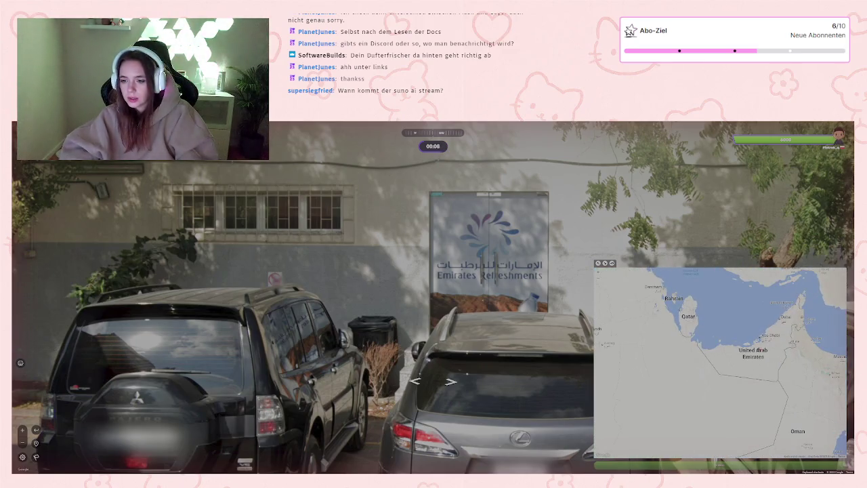
pyautogui.click(782, 318)
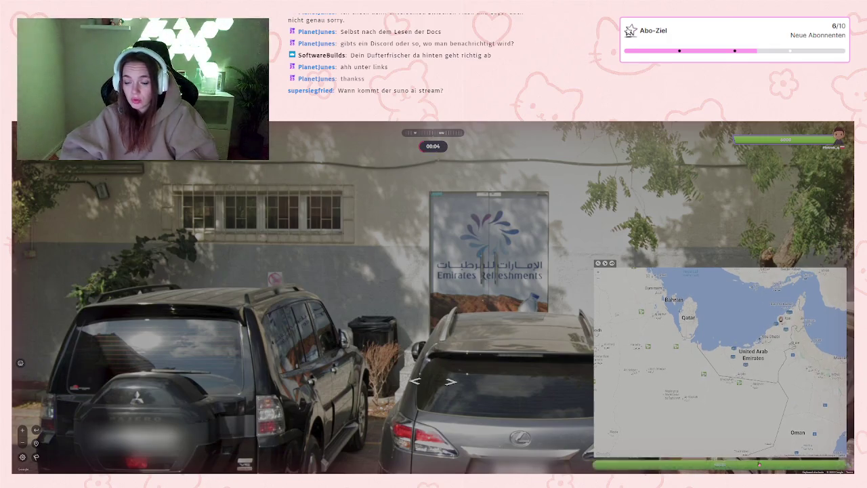
pyautogui.click(759, 464)
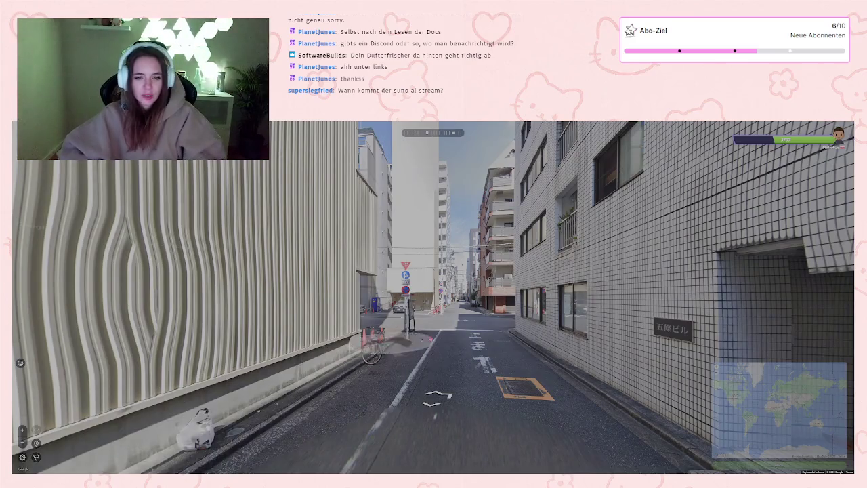
# Step: Look around the street's parked cars and move forward to the shop signboards
pyautogui.scroll(5, 436, 277)
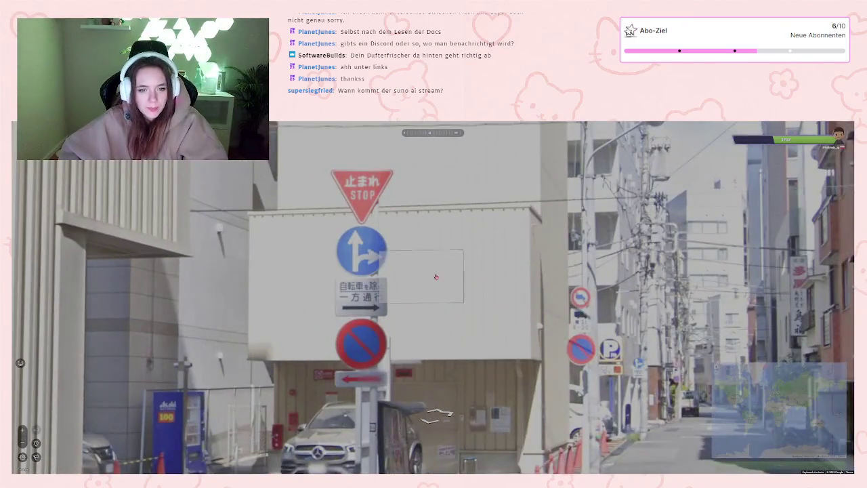
pyautogui.scroll(-5, 475, 272)
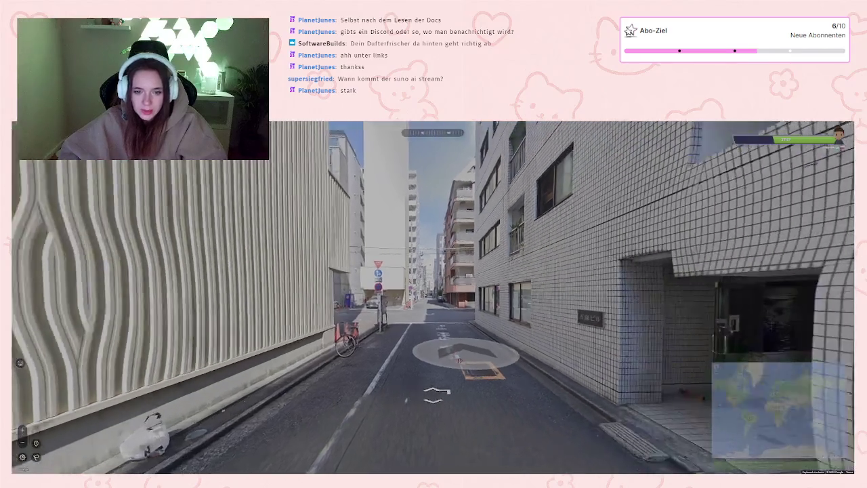
pyautogui.press('Right')
pyautogui.press('Right')
pyautogui.press('Right')
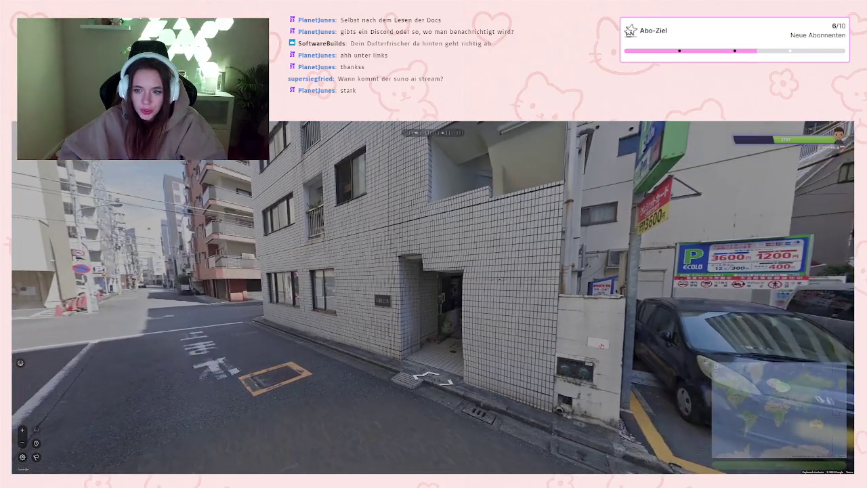
pyautogui.scroll(5, 477, 306)
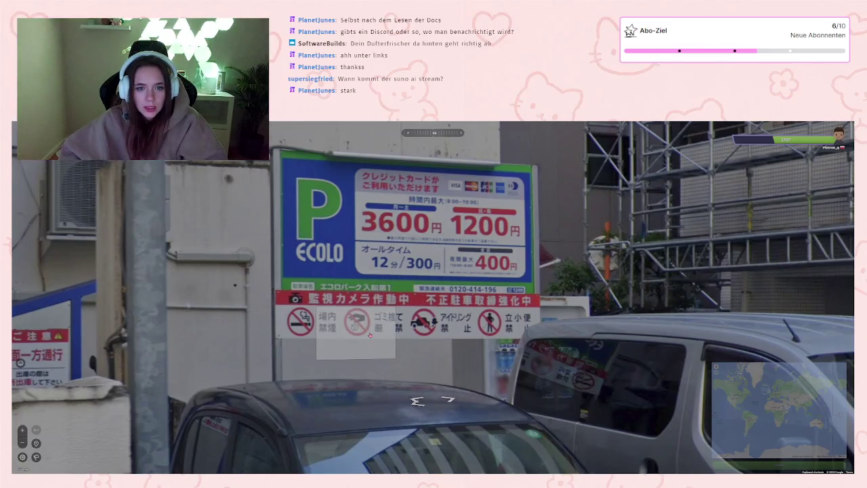
pyautogui.scroll(-5, 370, 335)
pyautogui.press('Left')
pyautogui.press('Left')
pyautogui.press('Left')
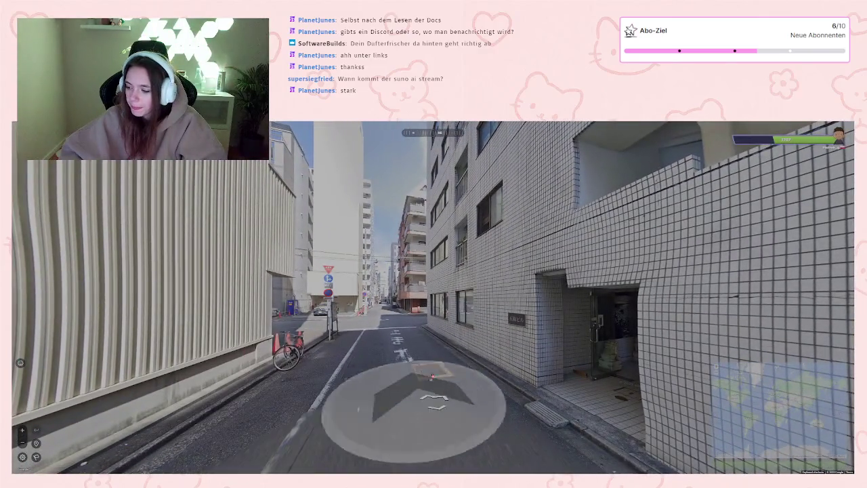
pyautogui.click(414, 415)
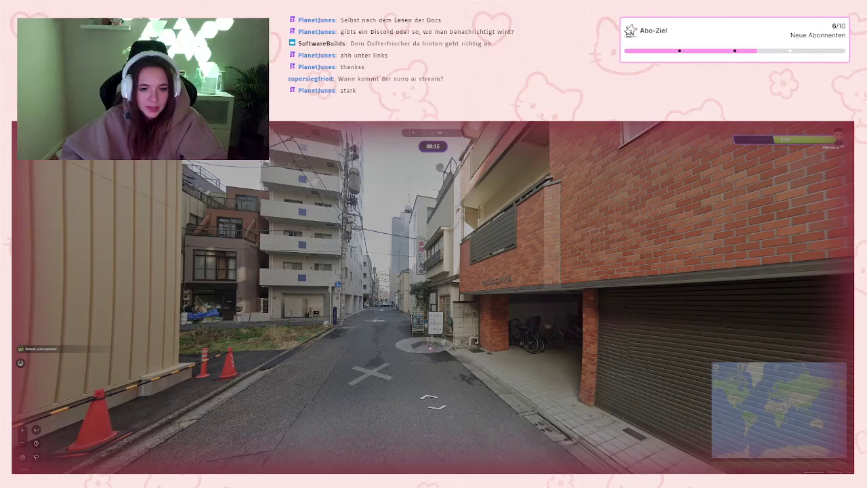
pyautogui.click(429, 346)
# Step: Zoom the guess map into Japan, pin near Tokyo and submit the guess
pyautogui.moveTo(772, 384)
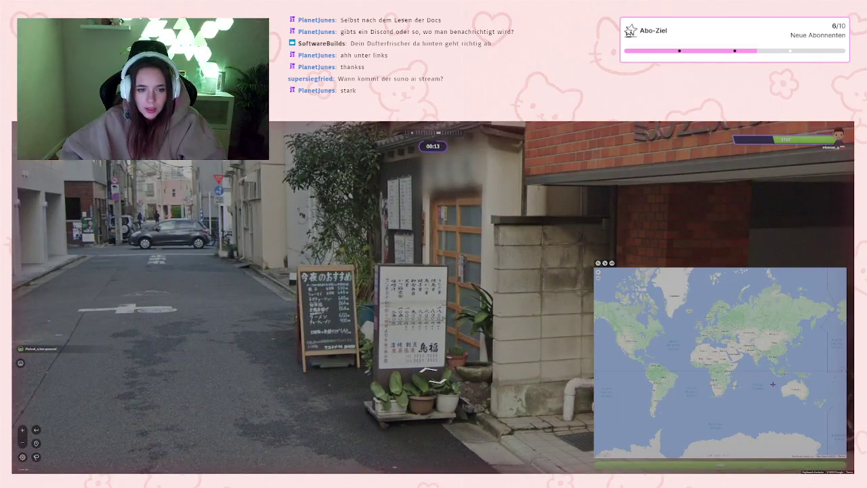
pyautogui.scroll(5, 772, 384)
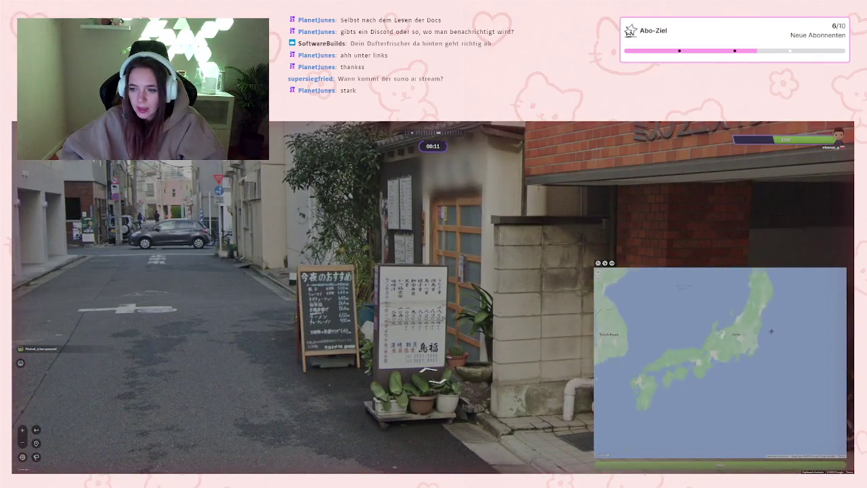
pyautogui.scroll(2, 770, 331)
pyautogui.click(716, 364)
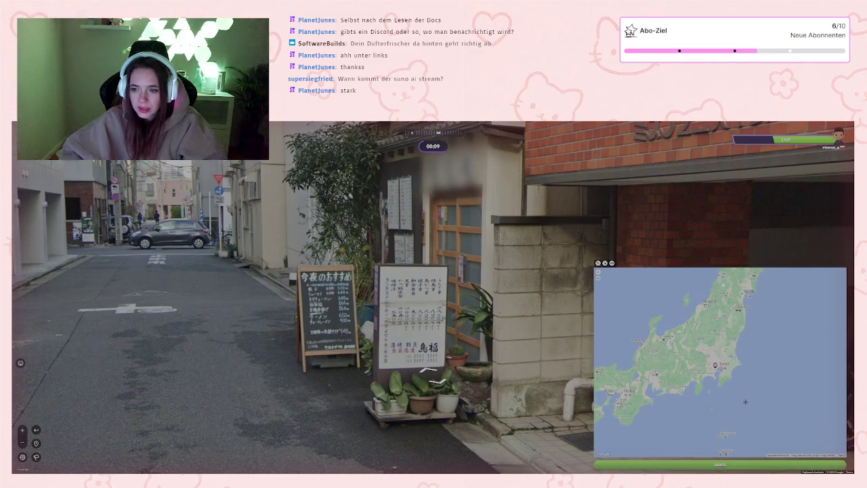
pyautogui.click(721, 466)
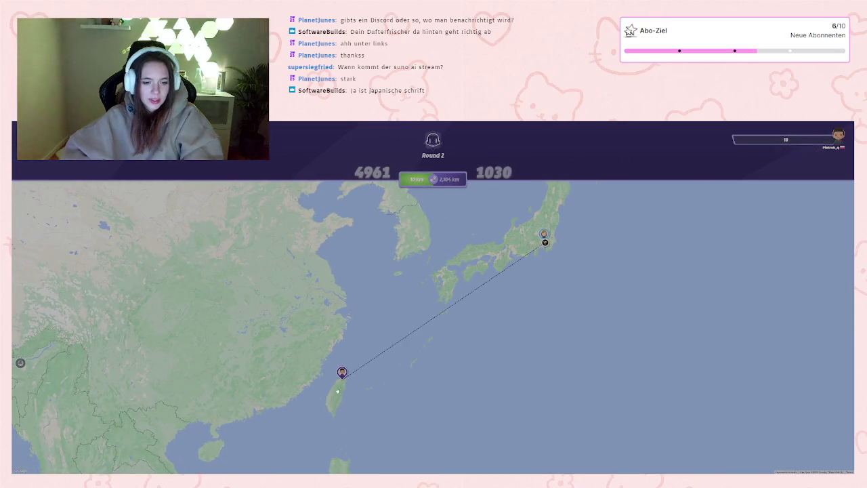
# Step: Review the Round 2 result map, then start another duel after the Victory screen
pyautogui.scroll(-3, 337, 391)
pyautogui.scroll(3, 337, 386)
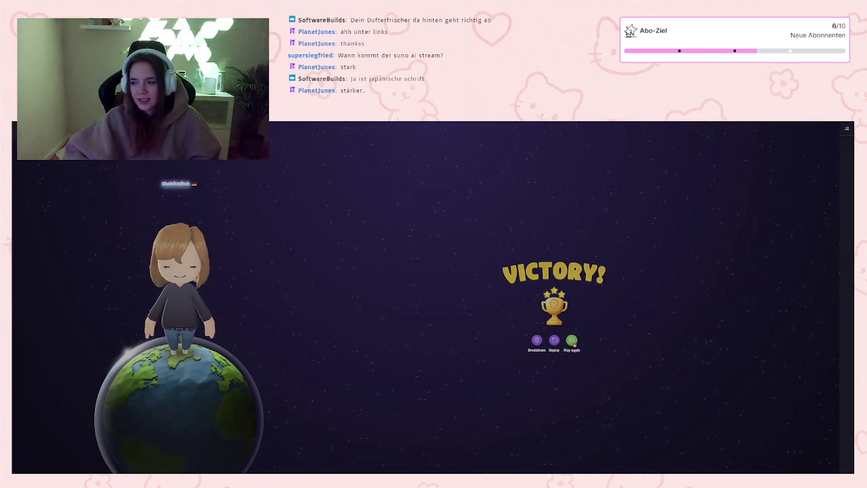
pyautogui.click(574, 344)
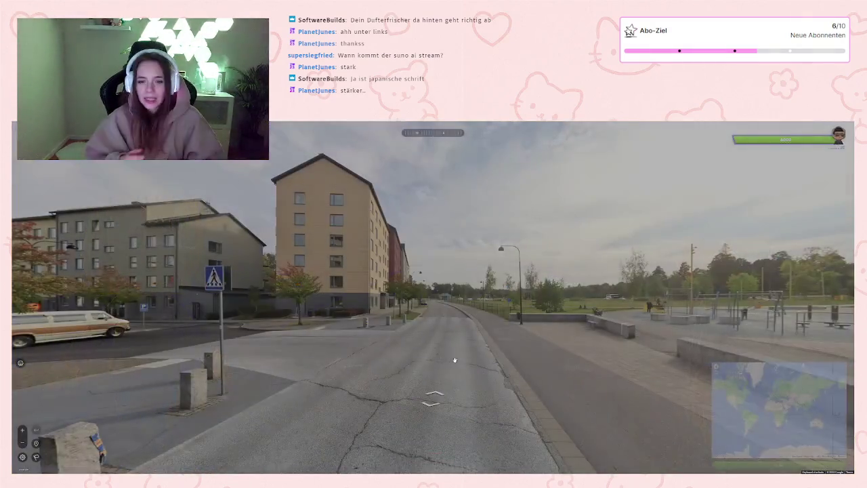
# Step: Explore between apartment blocks to the bollard crossing and Skvadronsgatan sign, past the van
pyautogui.moveTo(240, 347); pyautogui.dragTo(511, 304)
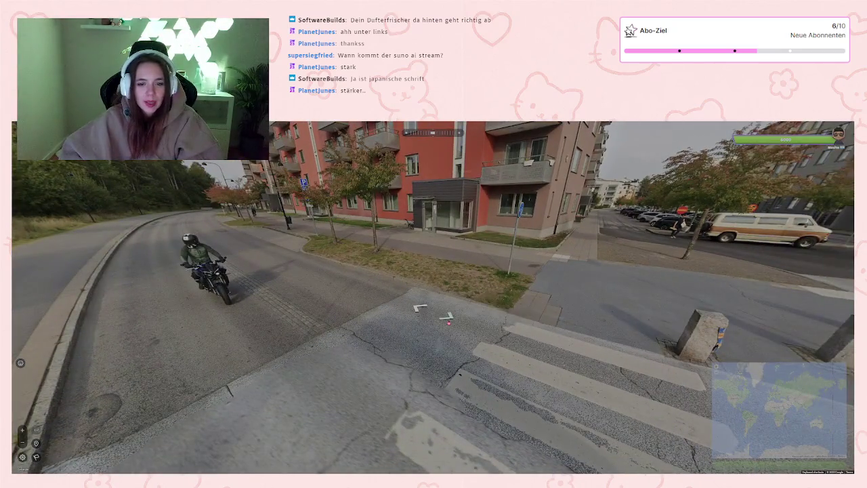
pyautogui.click(511, 304)
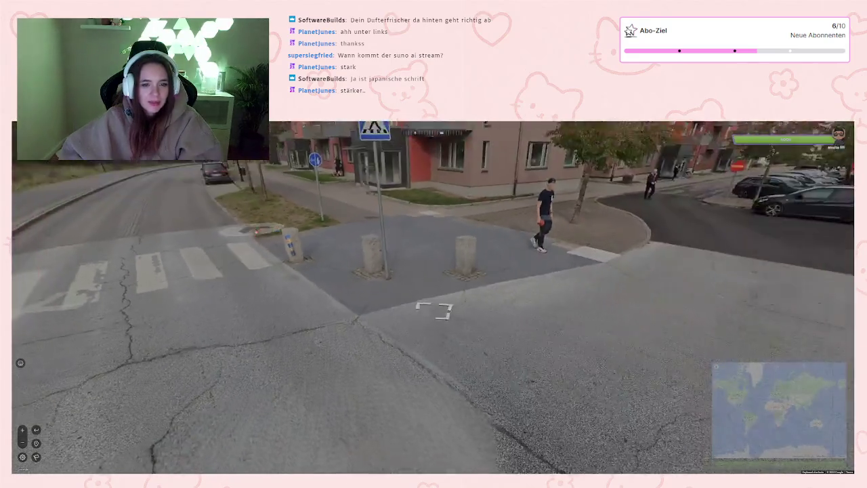
pyautogui.moveTo(435, 310)
pyautogui.mouseDown()
pyautogui.moveTo(429, 294)
pyautogui.moveTo(433, 461)
pyautogui.moveTo(163, 386)
pyautogui.mouseUp()
pyautogui.click(426, 363)
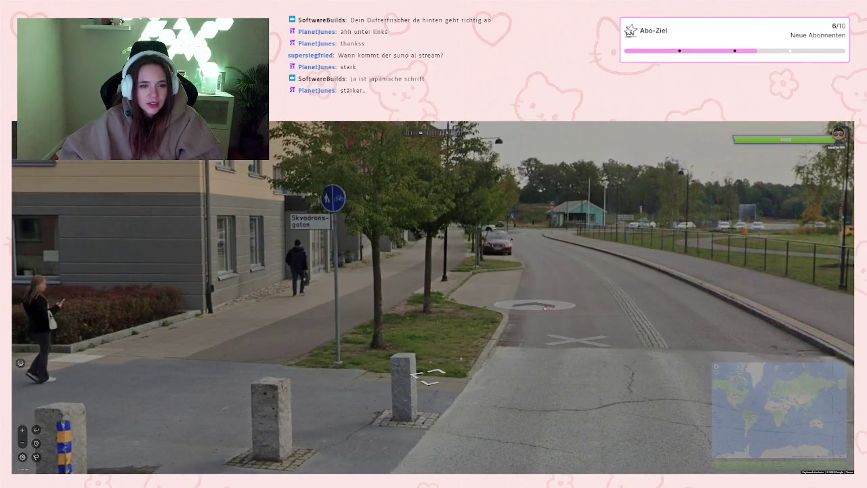
pyautogui.click(543, 306)
pyautogui.click(567, 304)
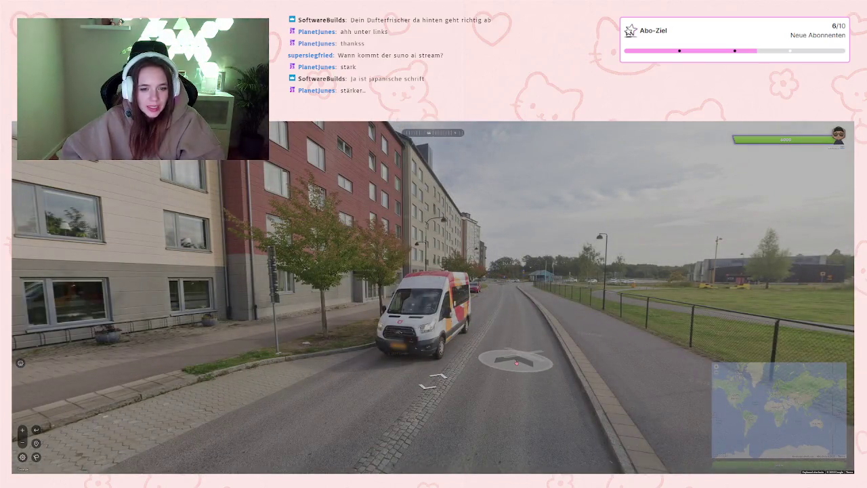
pyautogui.click(511, 366)
# Step: Advance to the brick building and roundabout, then submit a guess in southern Sweden
pyautogui.moveTo(174, 342)
pyautogui.mouseDown()
pyautogui.moveTo(277, 285)
pyautogui.moveTo(359, 285)
pyautogui.mouseUp()
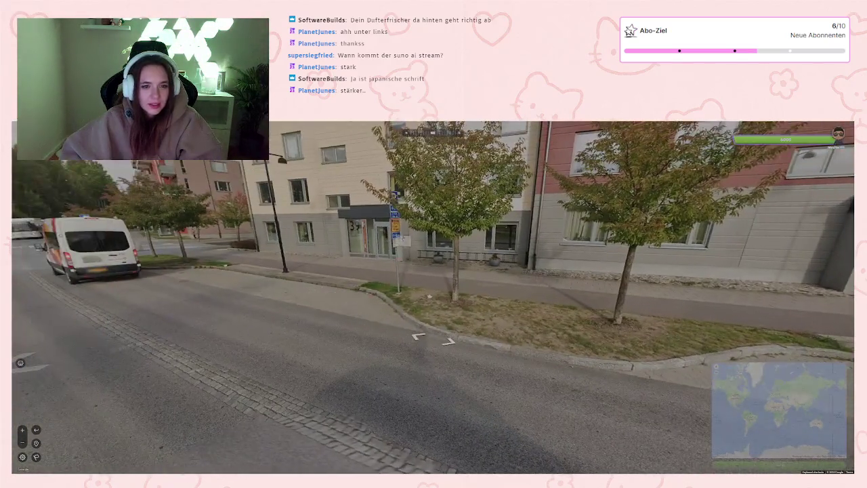
pyautogui.scroll(3, 397, 194)
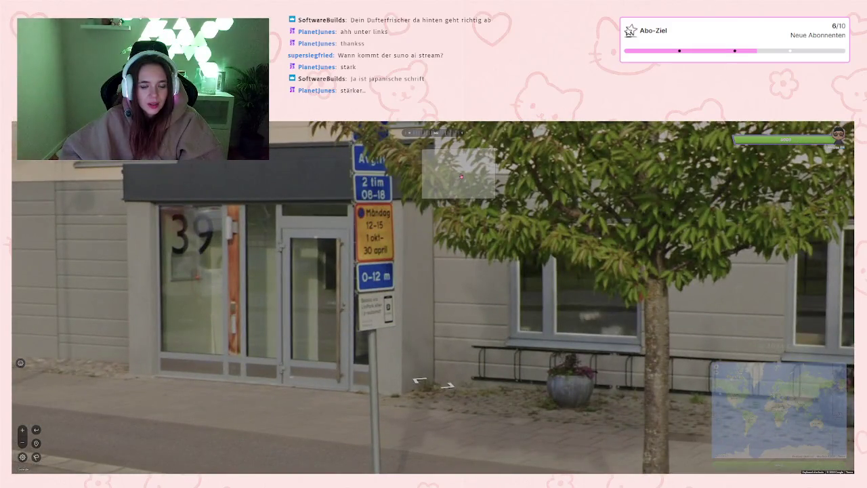
pyautogui.scroll(-3, 425, 341)
pyautogui.moveTo(426, 340); pyautogui.dragTo(436, 305)
pyautogui.click(430, 294)
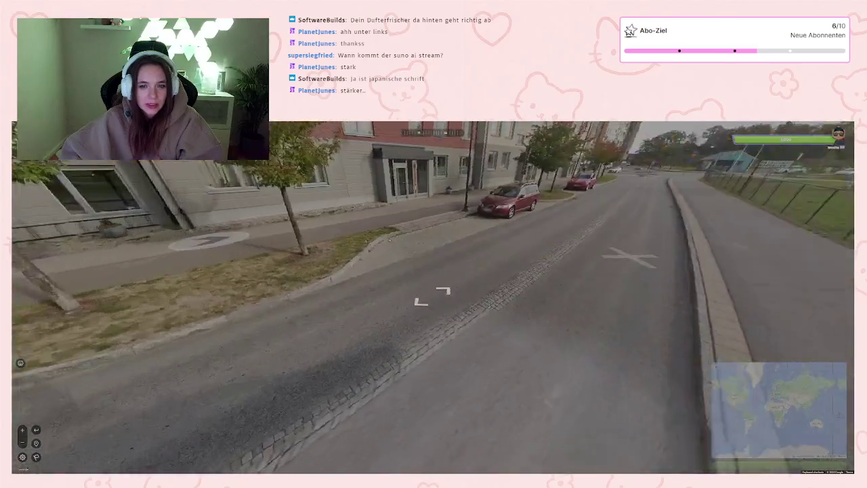
pyautogui.click(434, 298)
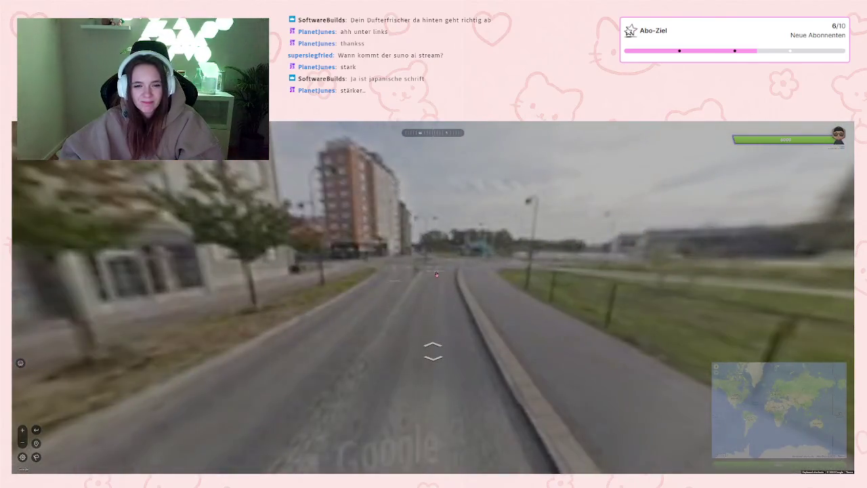
pyautogui.click(435, 275)
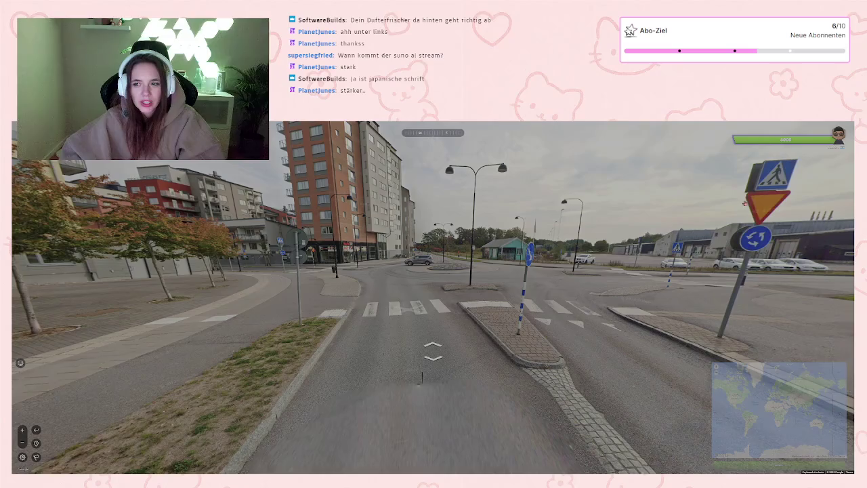
pyautogui.scroll(3, 736, 314)
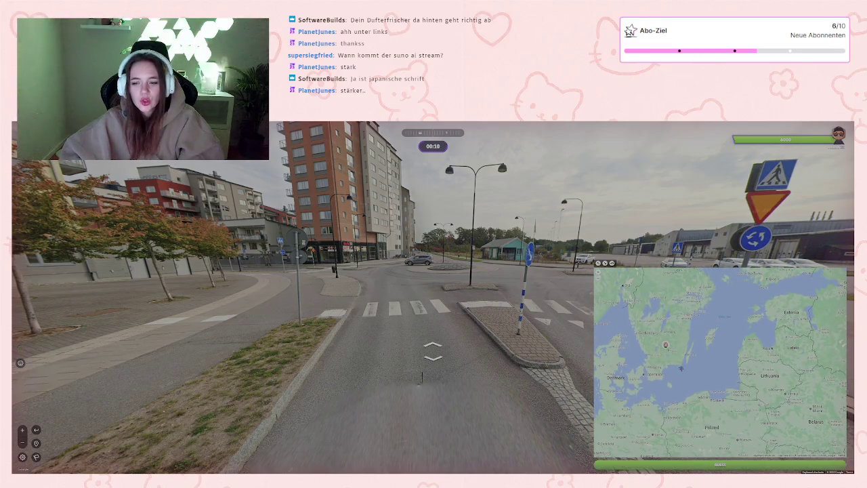
pyautogui.click(720, 464)
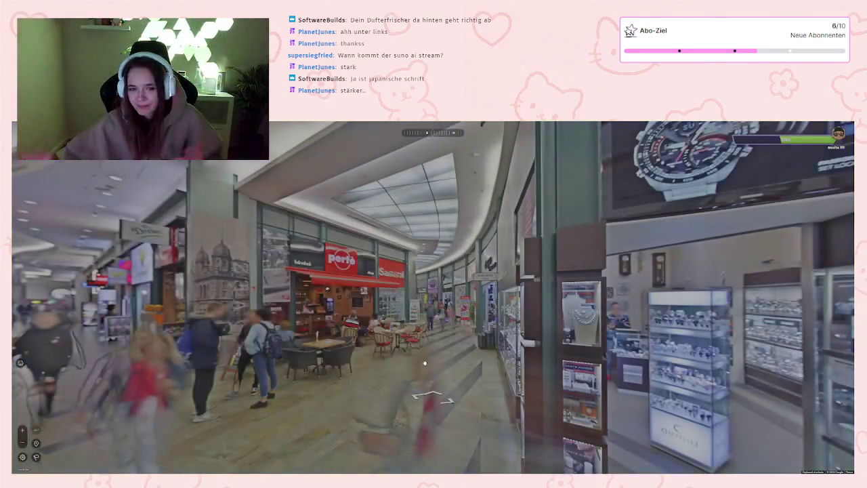
# Step: Look around the mall's food court and watch shop, then move forward
pyautogui.moveTo(393, 349); pyautogui.dragTo(528, 350)
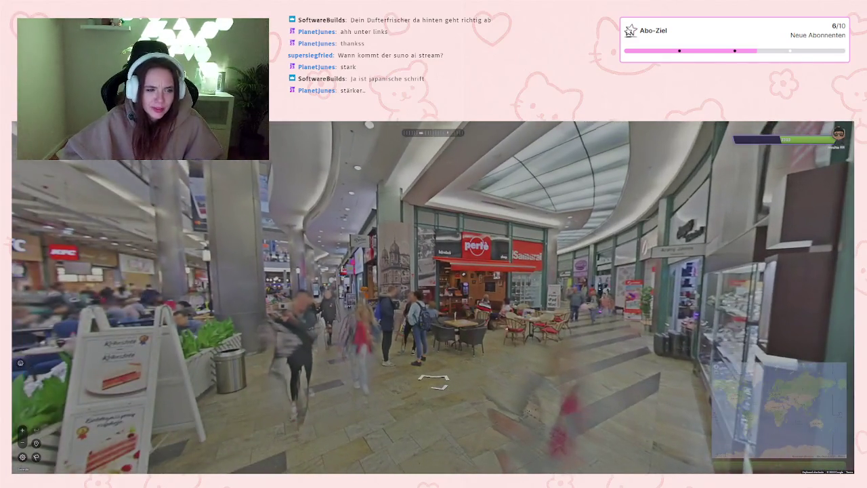
pyautogui.moveTo(284, 429)
pyautogui.mouseDown()
pyautogui.moveTo(386, 430)
pyautogui.moveTo(368, 436)
pyautogui.moveTo(261, 414)
pyautogui.moveTo(51, 417)
pyautogui.mouseUp()
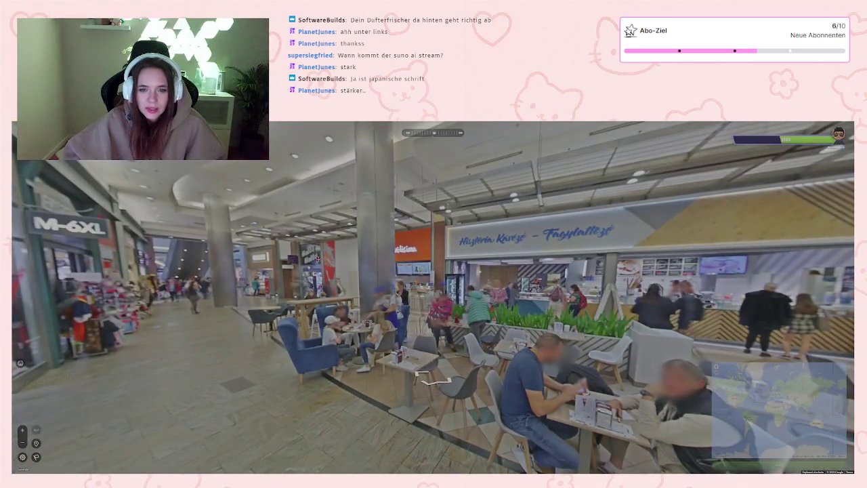
pyautogui.moveTo(426, 379); pyautogui.dragTo(504, 379)
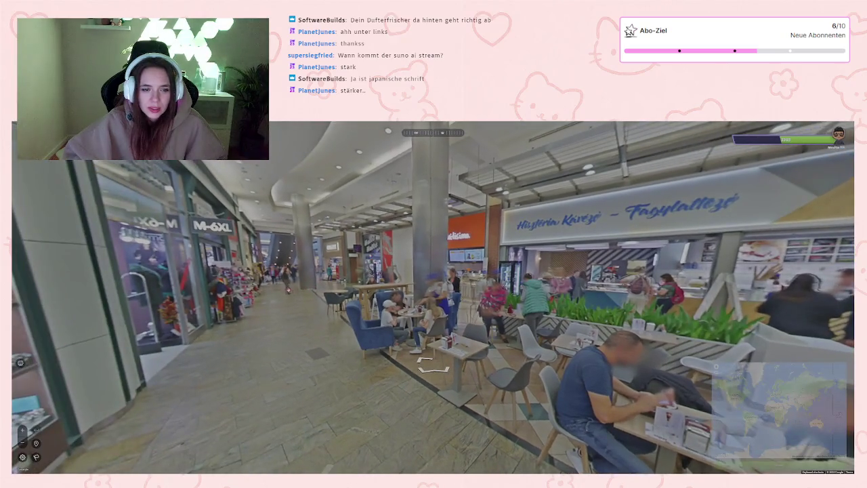
pyautogui.click(434, 369)
# Step: Zoom the guess map into central Europe, pin near Czechia and submit
pyautogui.moveTo(704, 379)
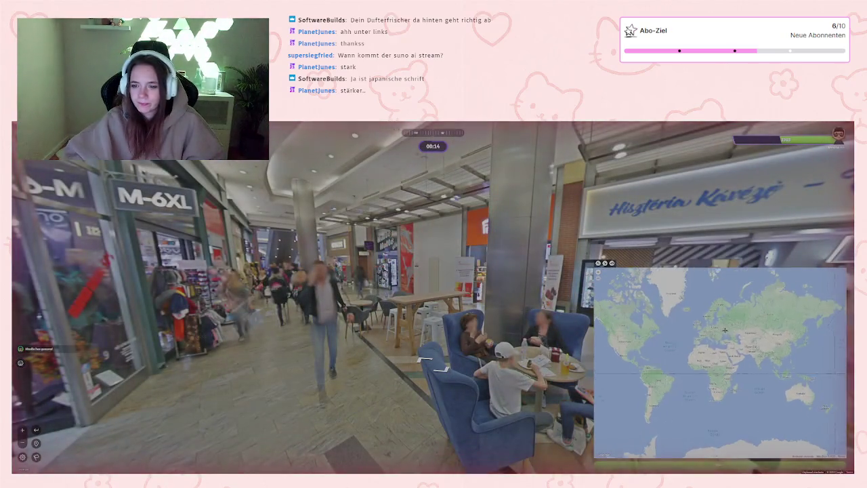
pyautogui.scroll(5, 722, 329)
pyautogui.scroll(2, 718, 335)
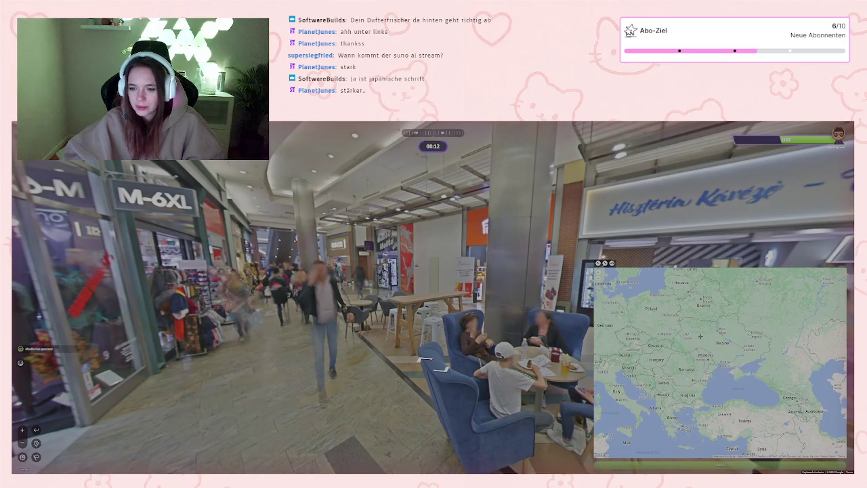
pyautogui.moveTo(700, 336); pyautogui.dragTo(696, 358)
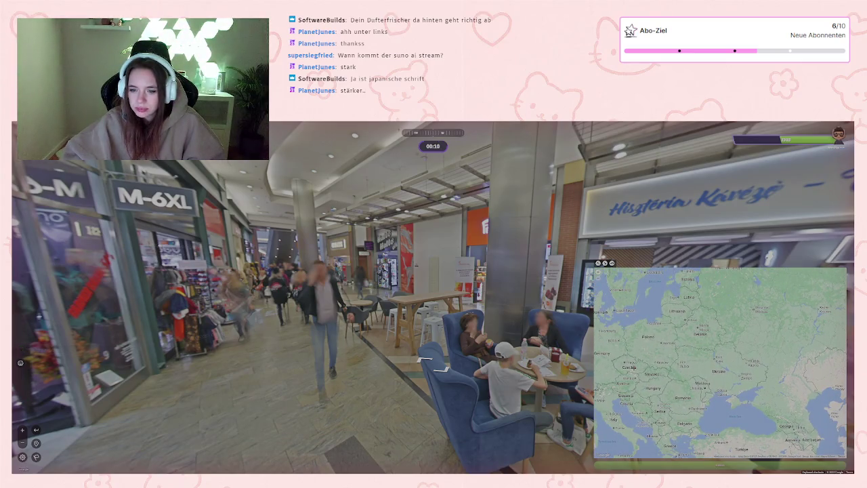
pyautogui.click(631, 365)
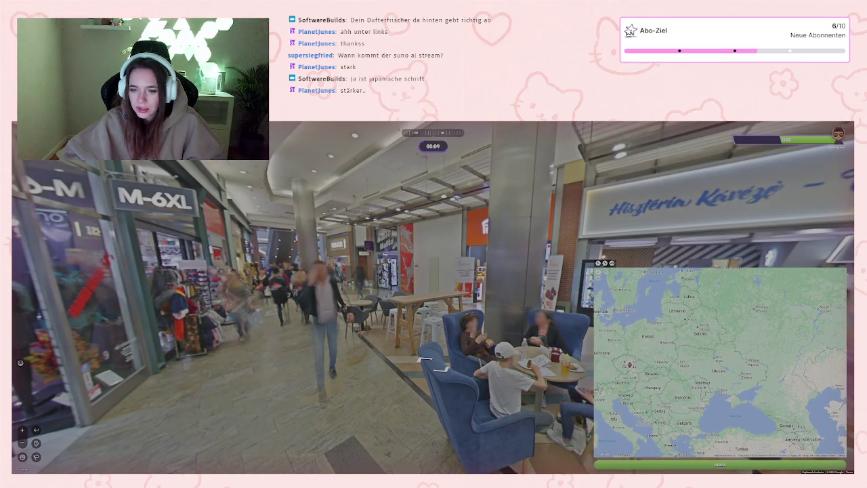
pyautogui.click(695, 465)
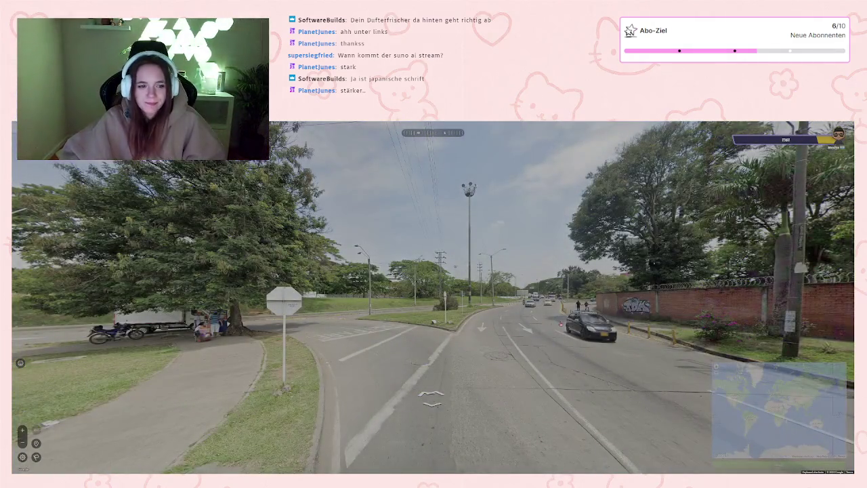
# Step: Look around the bus depot and move toward the gazel gas station
pyautogui.press('Right')
pyautogui.press('Right')
pyautogui.press('Right')
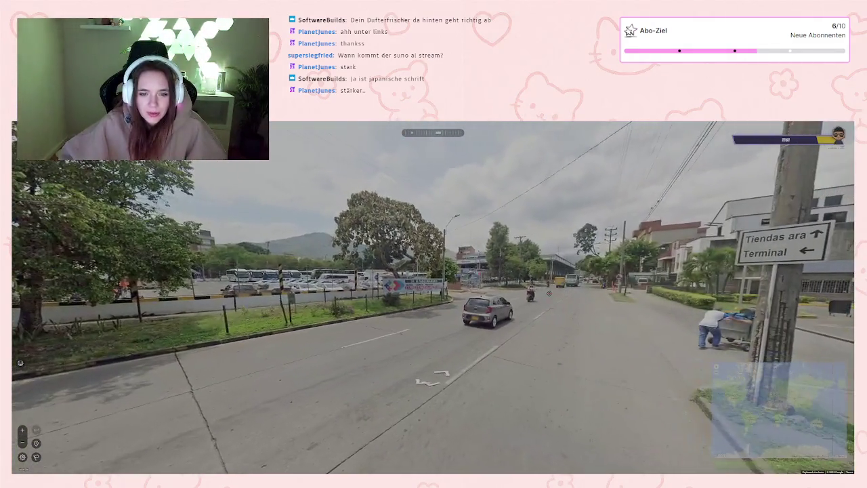
pyautogui.scroll(3, 418, 284)
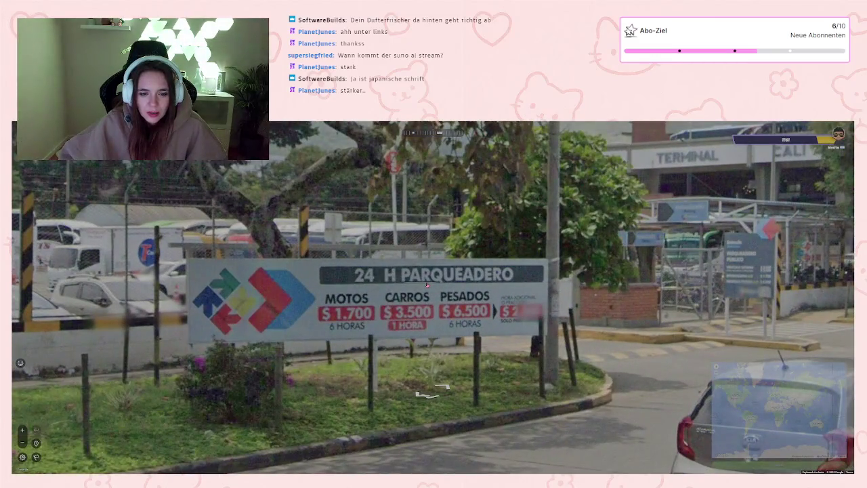
pyautogui.scroll(-5, 427, 284)
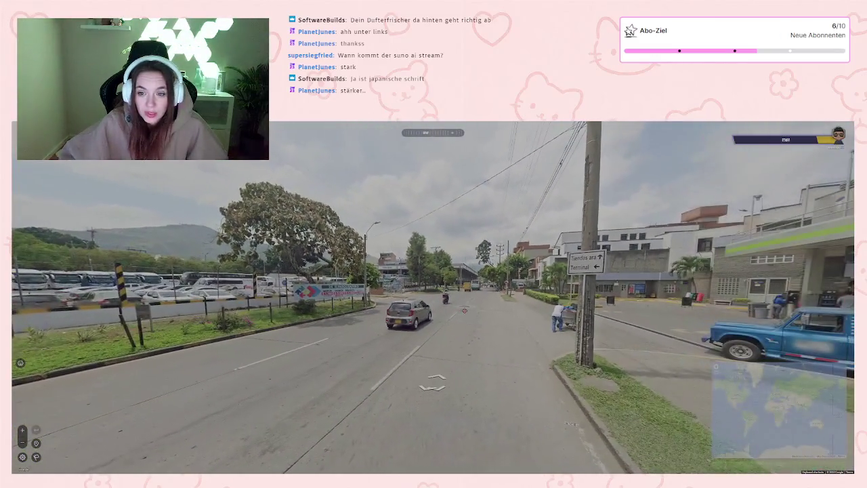
pyautogui.press('Right')
pyautogui.press('Right')
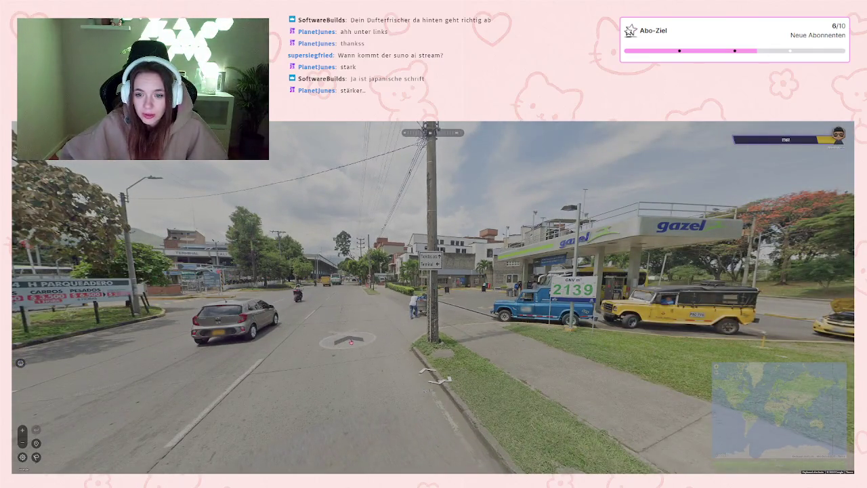
pyautogui.click(350, 340)
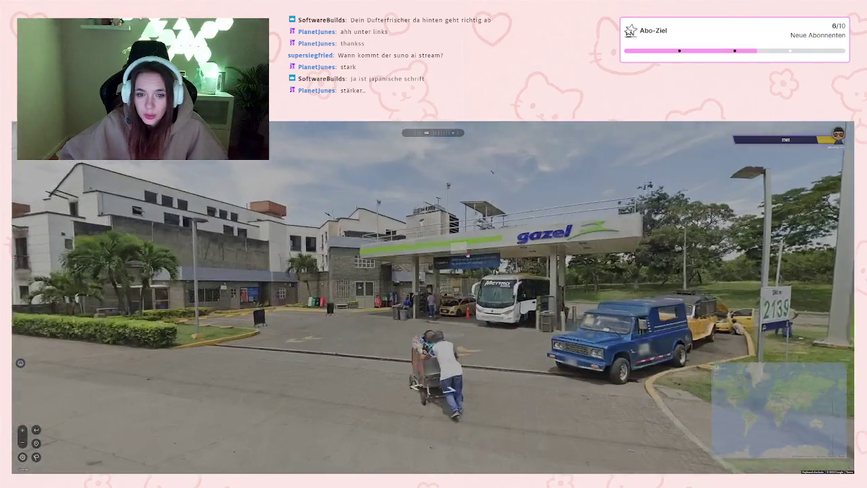
pyautogui.scroll(5, 475, 255)
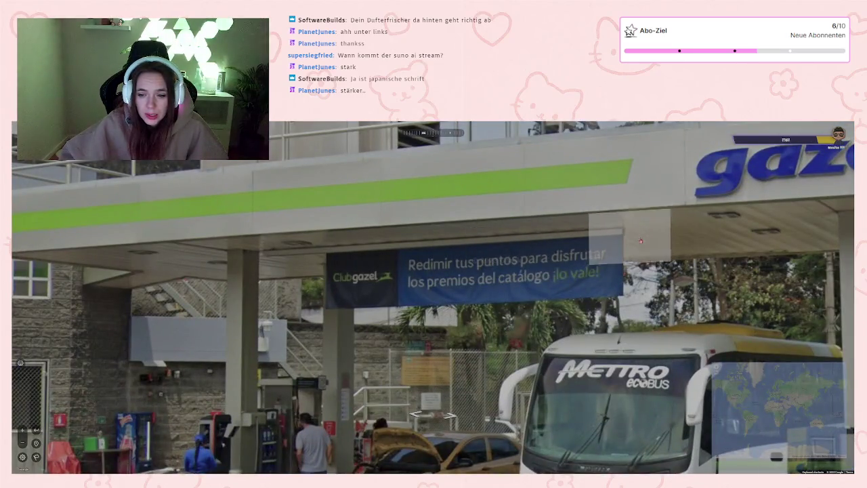
pyautogui.scroll(-5, 640, 241)
pyautogui.press('Right')
pyautogui.press('Right')
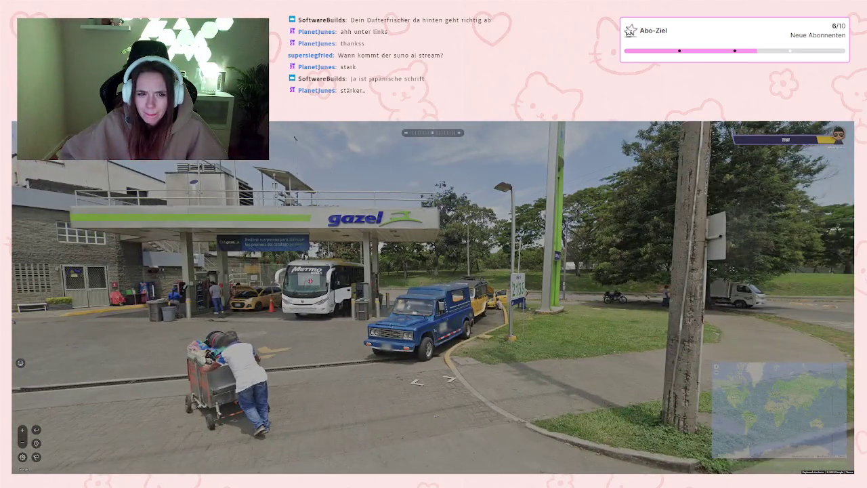
pyautogui.press('Left')
pyautogui.press('Left')
pyautogui.press('Left')
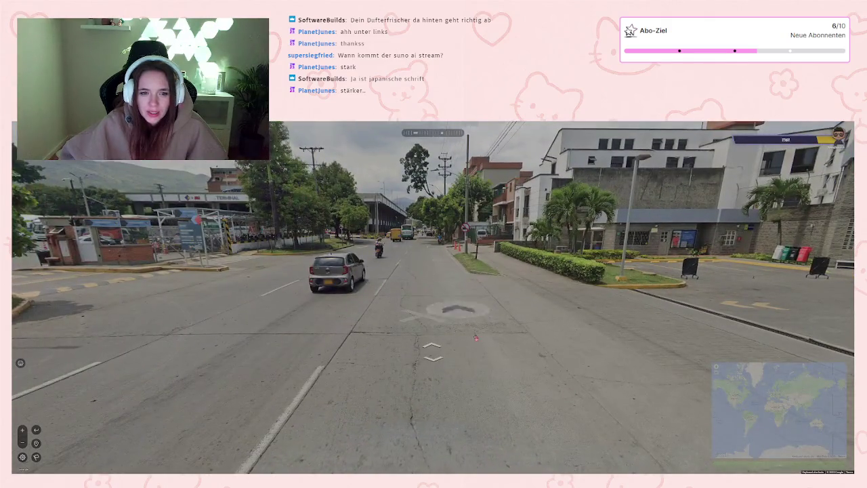
pyautogui.press('Right')
pyautogui.press('Right')
pyautogui.press('Right')
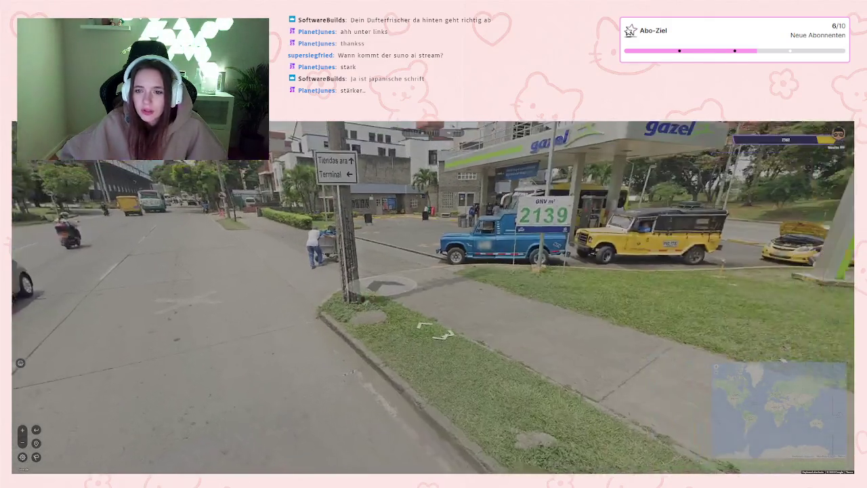
# Step: Move down the street past the parking booth and gate toward the overpass building
pyautogui.press('Up')
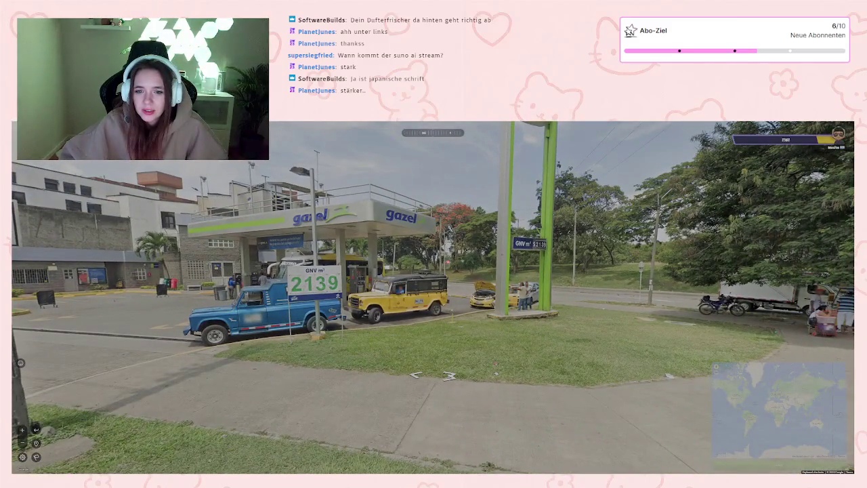
pyautogui.press('Left')
pyautogui.press('Left')
pyautogui.press('Left')
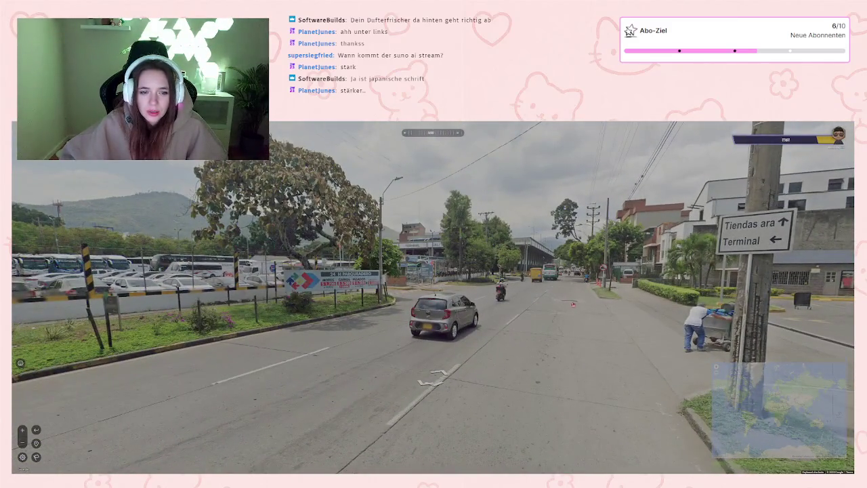
pyautogui.press('Up')
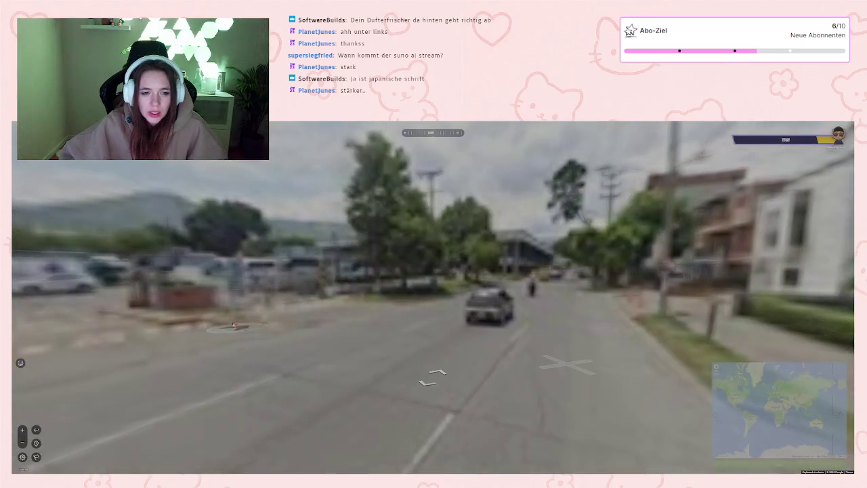
pyautogui.press('Left')
pyautogui.press('Left')
pyautogui.scroll(2, 433, 377)
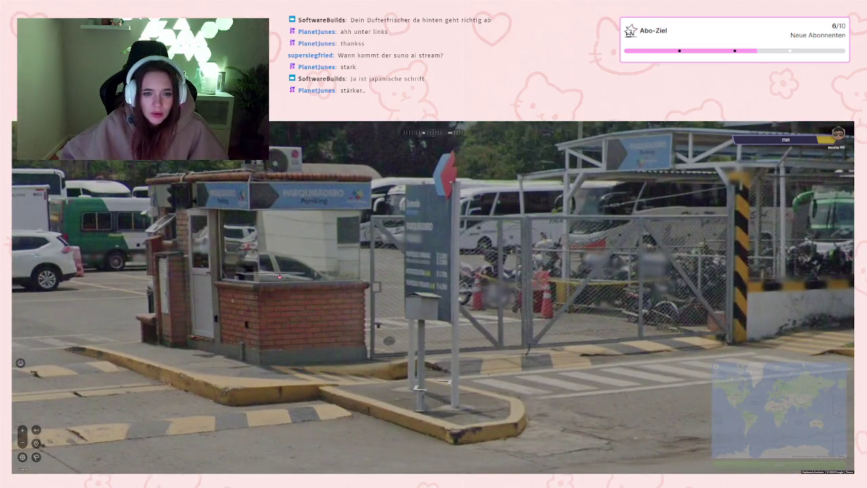
pyautogui.scroll(-2, 433, 298)
pyautogui.press('Right')
pyautogui.press('Right')
pyautogui.press('Right')
pyautogui.press('Up')
pyautogui.press('Up')
pyautogui.press('Up')
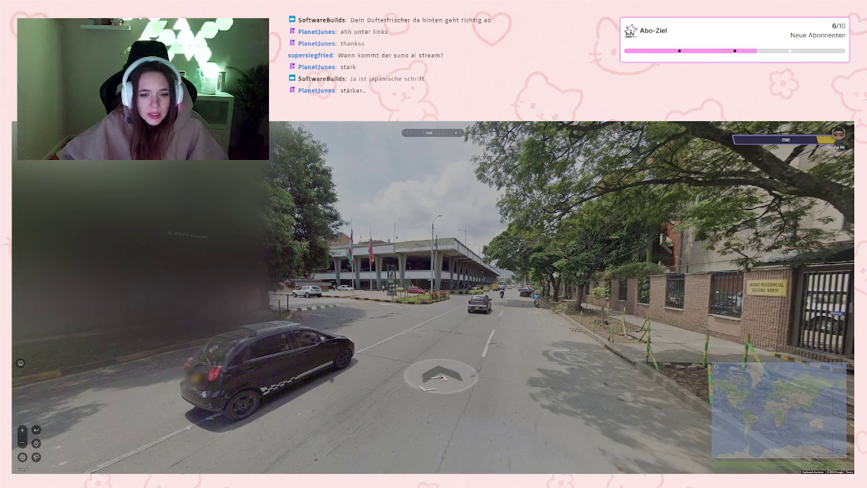
# Step: Step toward the terminal and zoom in on its TERMINAL and Bienvenido signs
pyautogui.press('Up')
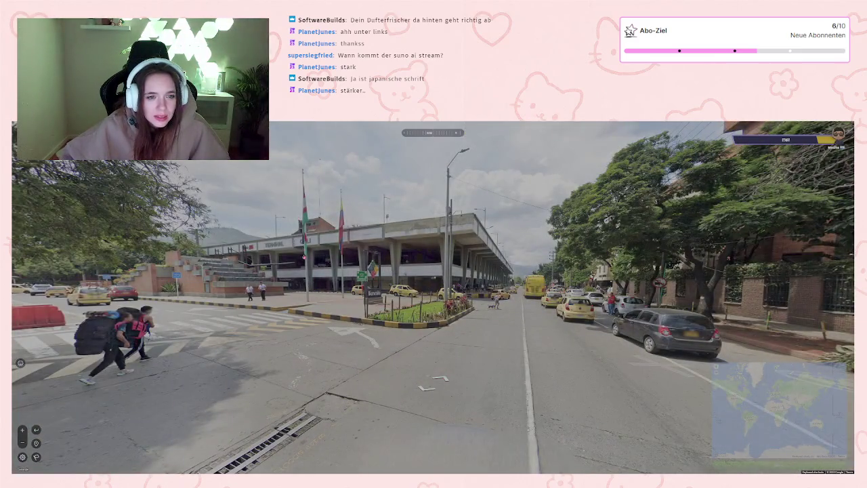
pyautogui.scroll(5, 269, 247)
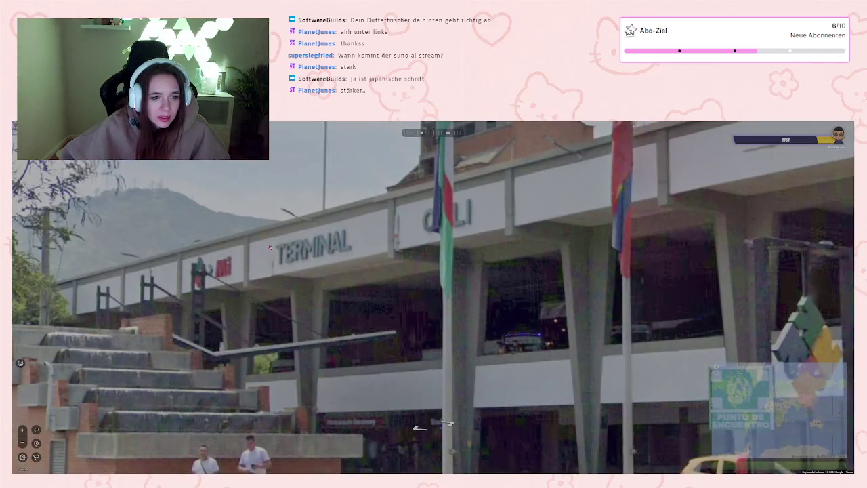
pyautogui.scroll(-5, 270, 247)
pyautogui.scroll(3, 417, 283)
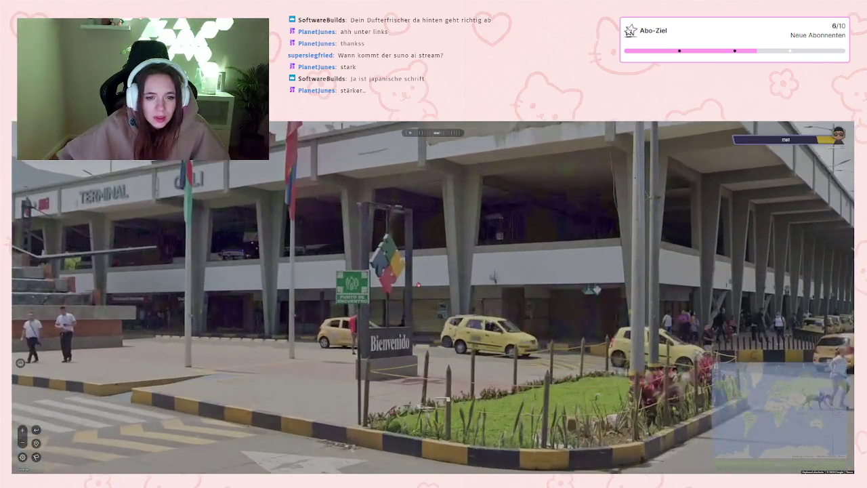
pyautogui.scroll(-3, 417, 285)
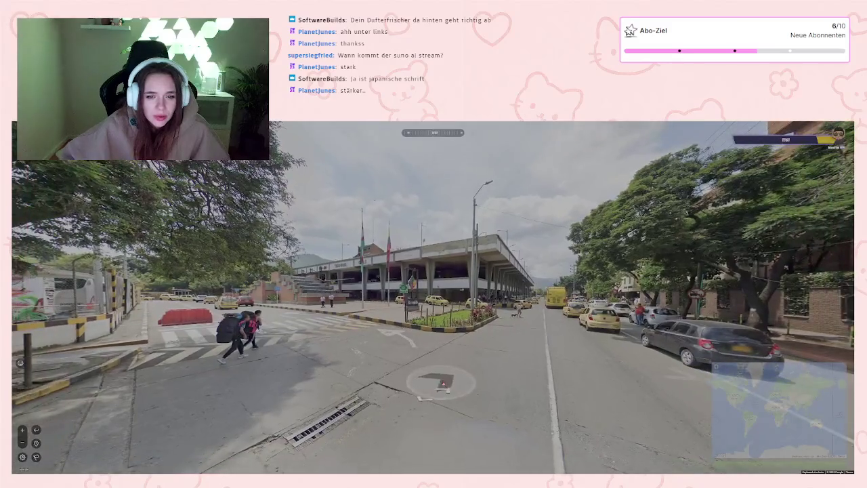
pyautogui.scroll(2, 420, 366)
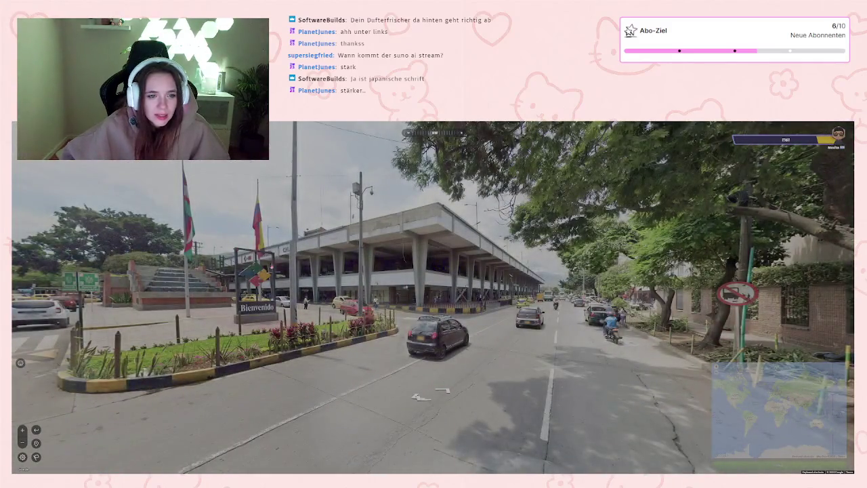
pyautogui.moveTo(246, 370)
pyautogui.mouseDown()
pyautogui.moveTo(402, 370)
pyautogui.moveTo(213, 370)
pyautogui.mouseUp()
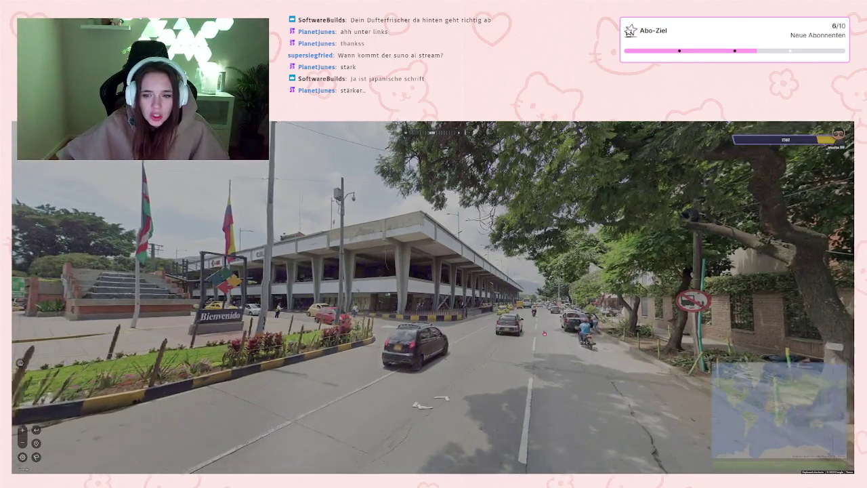
# Step: Jump down the road, zoom on the Cali taxi, and look past the terminal
pyautogui.click(543, 332)
pyautogui.scroll(5, 326, 355)
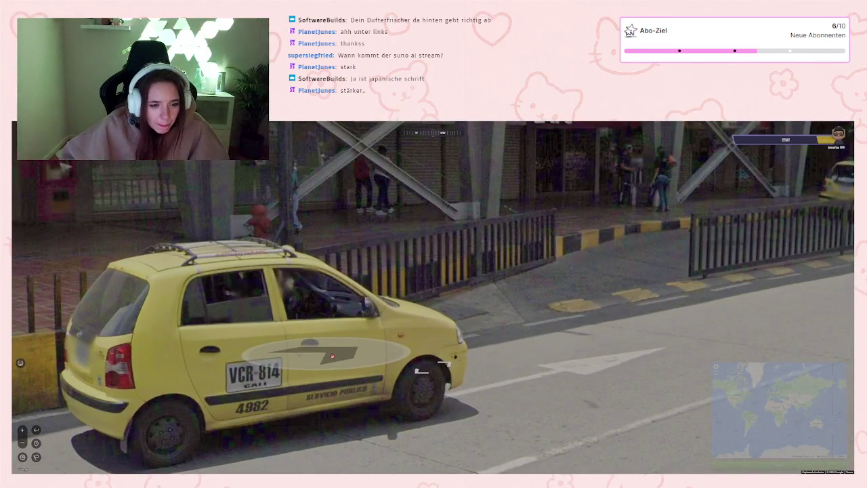
pyautogui.scroll(-5, 332, 355)
pyautogui.moveTo(332, 356); pyautogui.dragTo(290, 357)
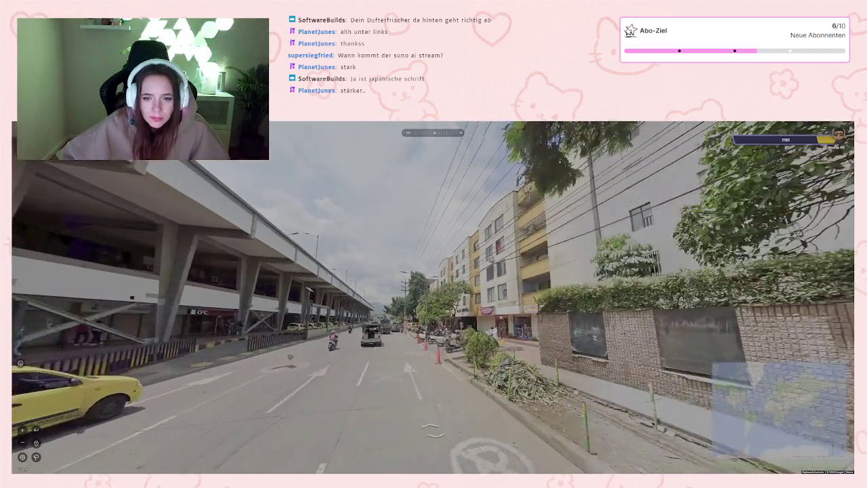
# Step: Advance to the Plaza Central building, inspecting shopfronts and the KFC side of the street
pyautogui.press('Up')
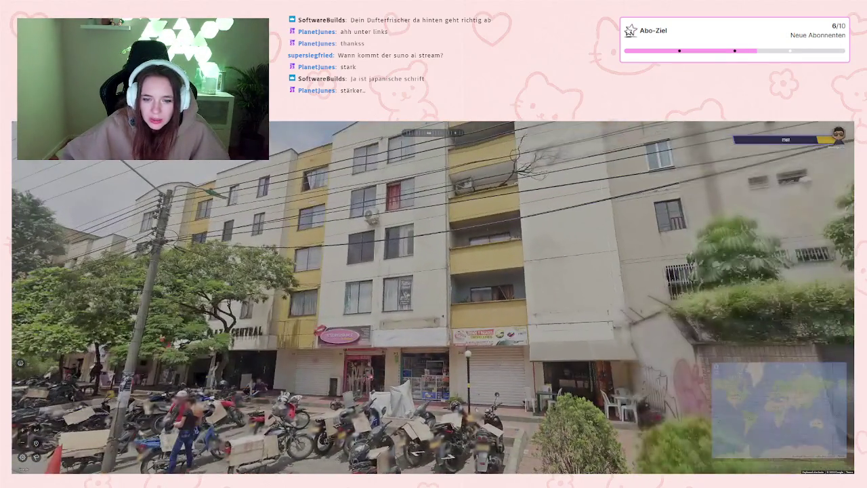
pyautogui.scroll(4, 530, 350)
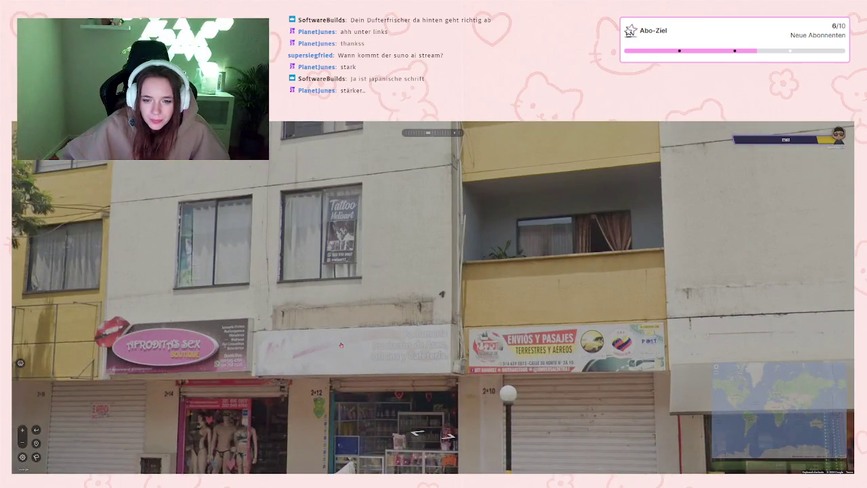
pyautogui.moveTo(333, 350); pyautogui.dragTo(455, 360)
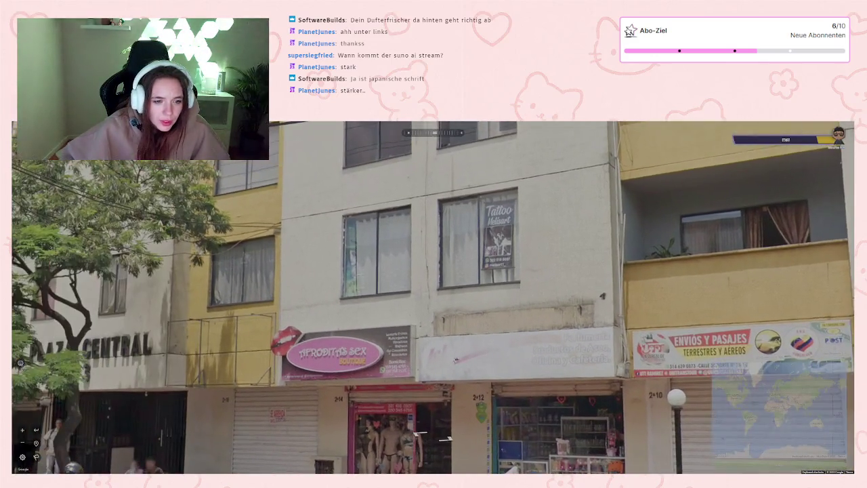
pyautogui.scroll(2, 365, 361)
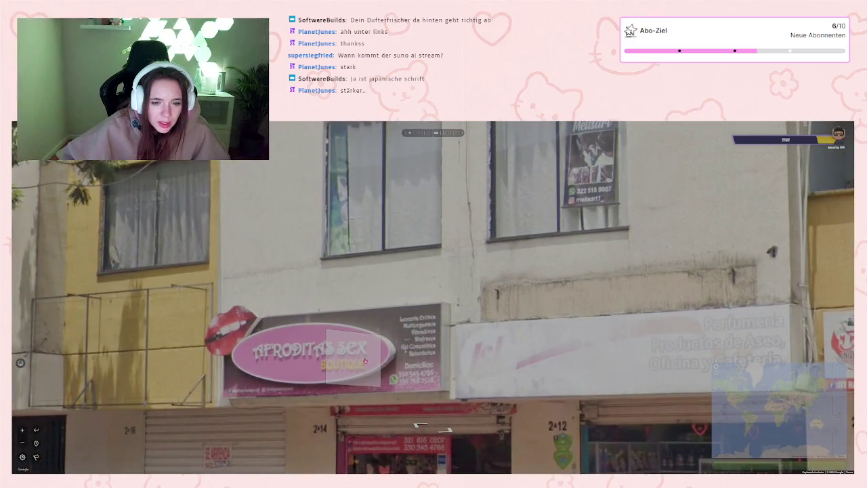
pyautogui.scroll(-4, 365, 360)
pyautogui.moveTo(193, 369); pyautogui.dragTo(409, 369)
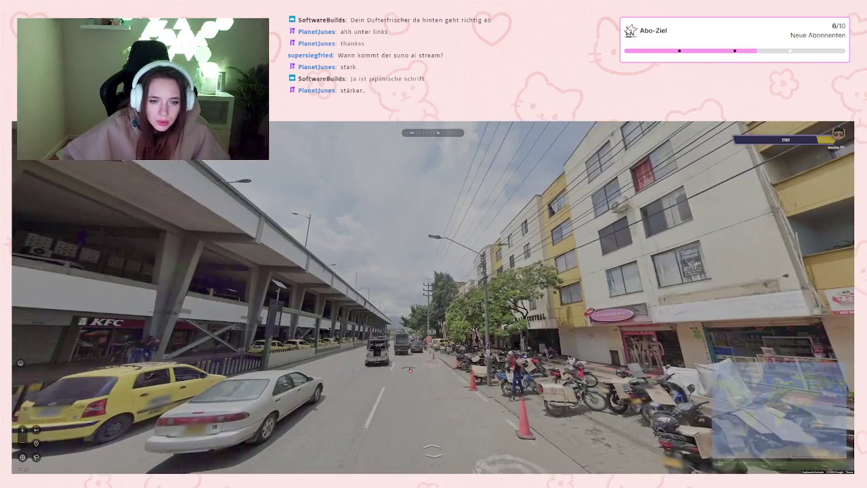
pyautogui.click(410, 369)
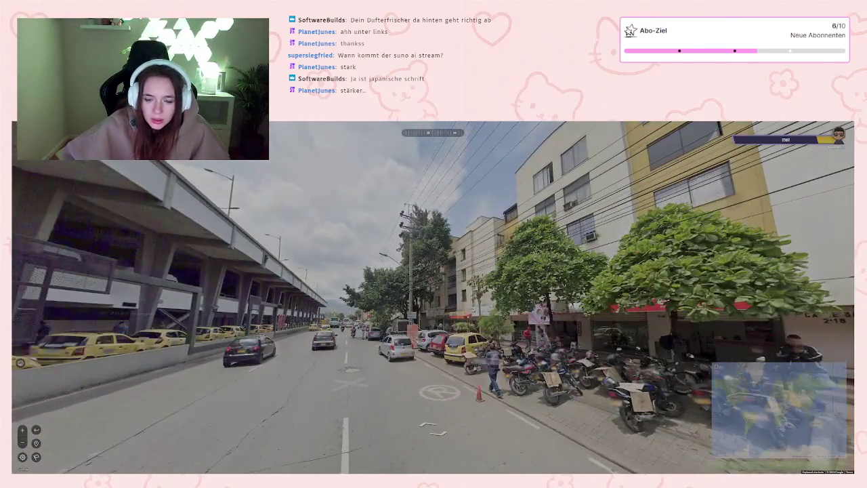
# Step: Continue down the street past the Terminal direction sign toward the giant CALI letters
pyautogui.click(437, 373)
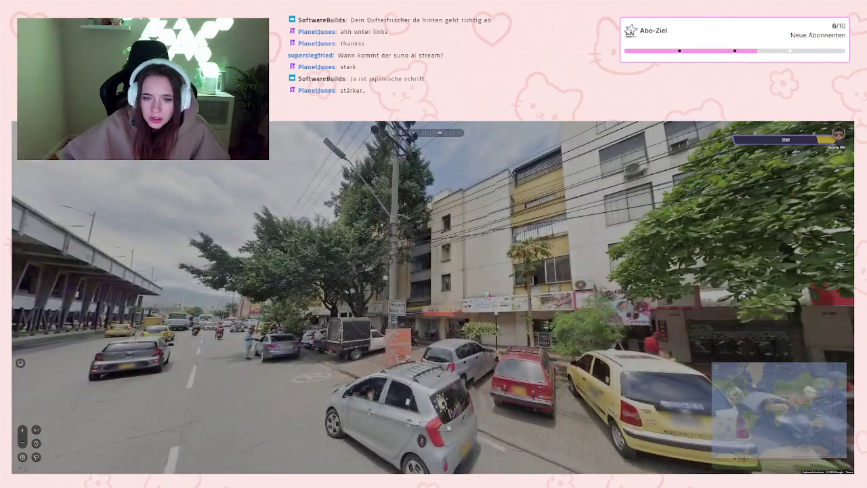
pyautogui.click(499, 311)
pyautogui.scroll(1, 499, 311)
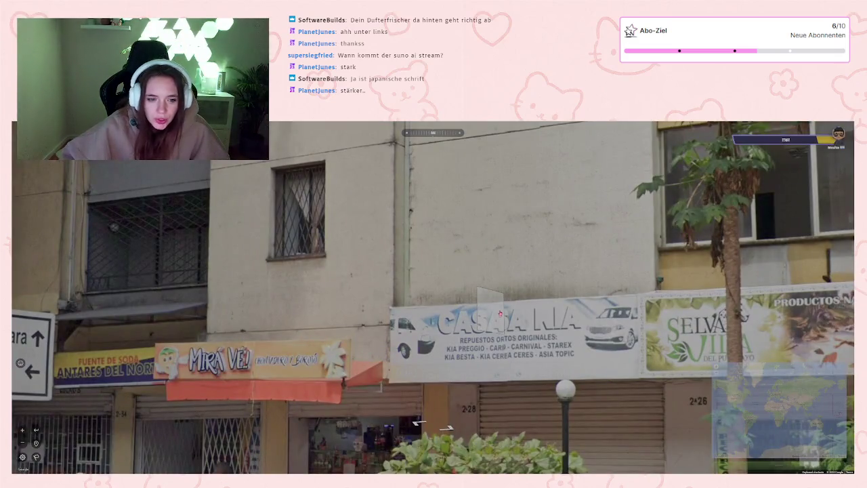
pyautogui.scroll(-1, 510, 323)
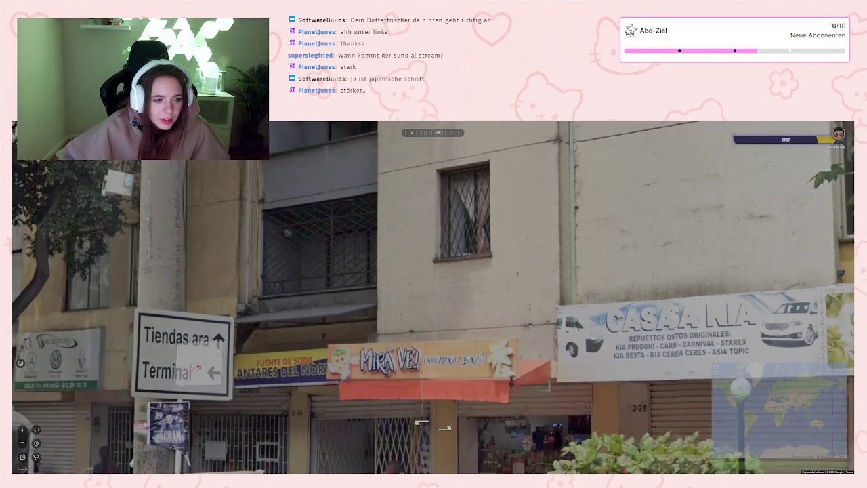
pyautogui.moveTo(199, 362); pyautogui.dragTo(420, 369)
pyautogui.scroll(-2, 284, 387)
pyautogui.moveTo(284, 386); pyautogui.dragTo(308, 374)
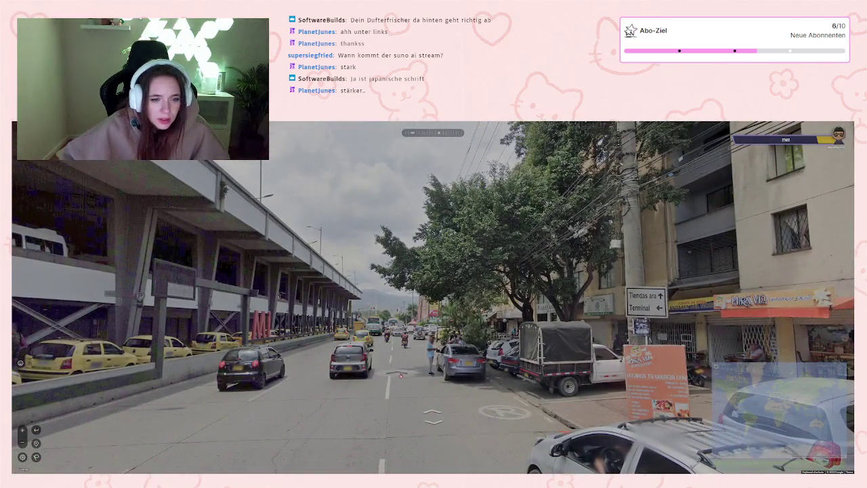
pyautogui.click(409, 366)
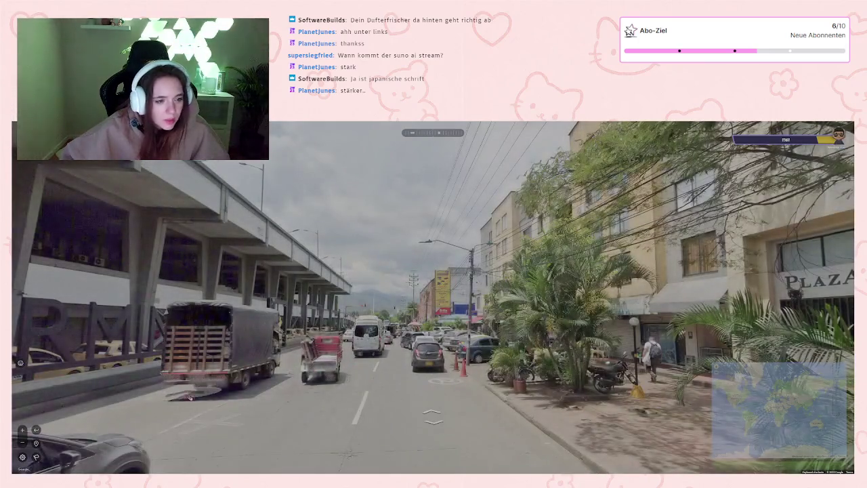
pyautogui.click(380, 384)
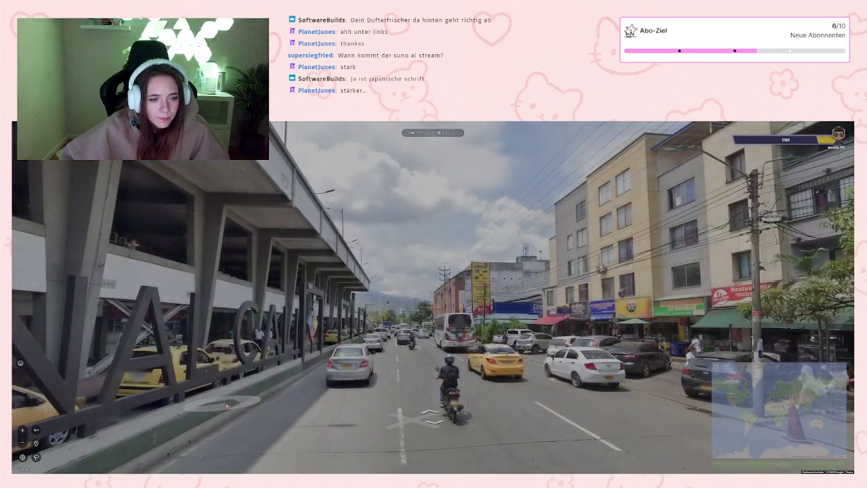
pyautogui.press('Up')
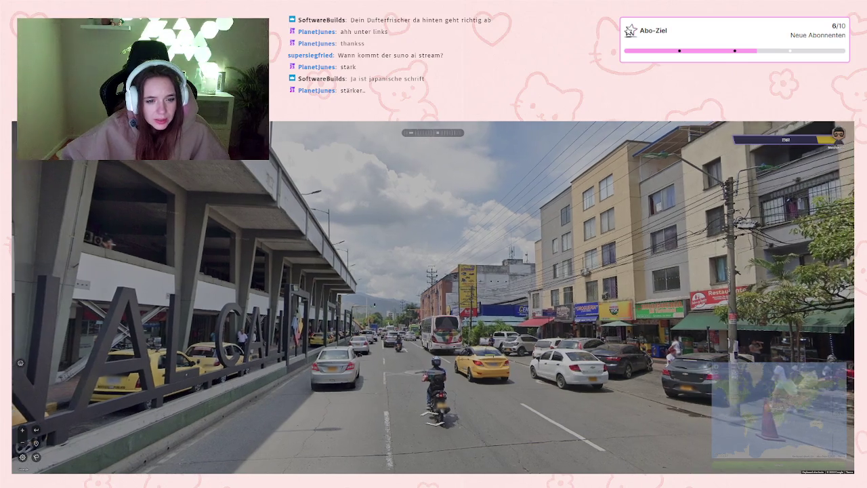
pyautogui.click(403, 363)
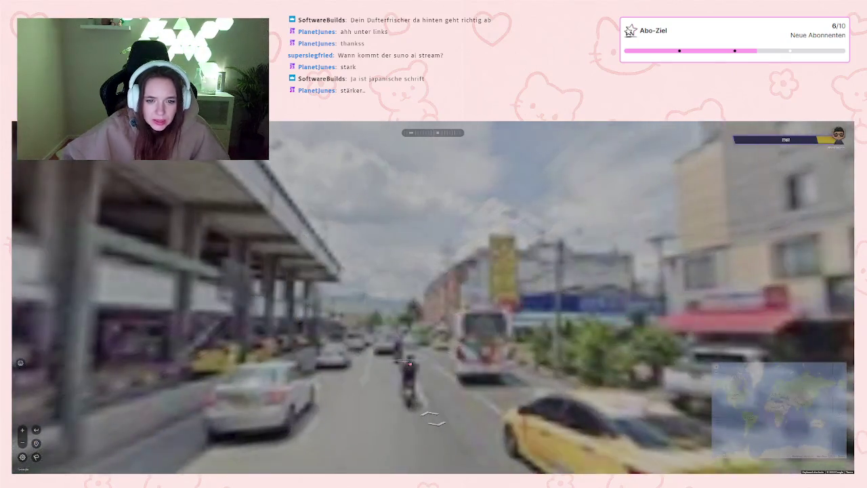
# Step: Pan the guess map from South America north to Mexico and the Gulf, then zoom toward the yellow sign
pyautogui.moveTo(779, 413)
pyautogui.scroll(3, 647, 378)
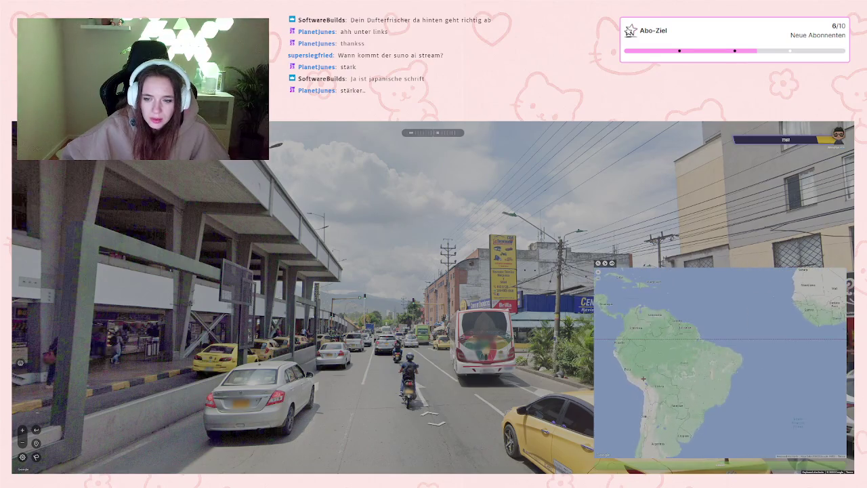
pyautogui.scroll(2, 652, 371)
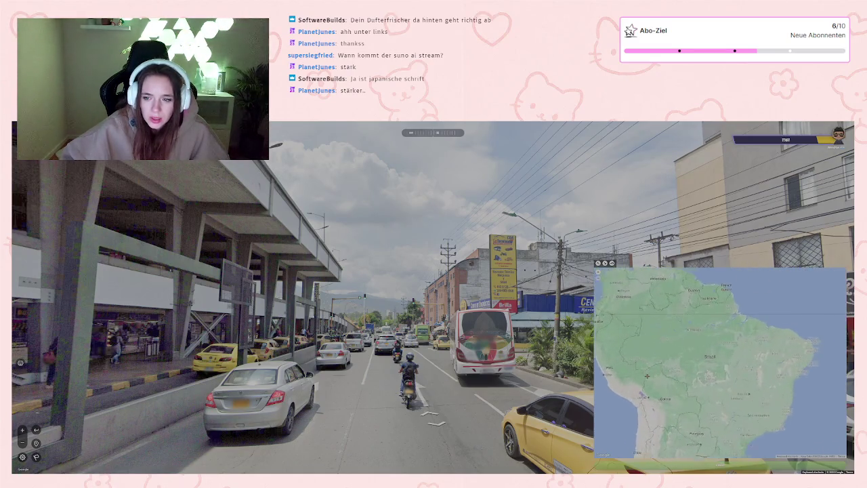
pyautogui.moveTo(651, 373); pyautogui.dragTo(738, 405)
pyautogui.moveTo(636, 335); pyautogui.dragTo(732, 408)
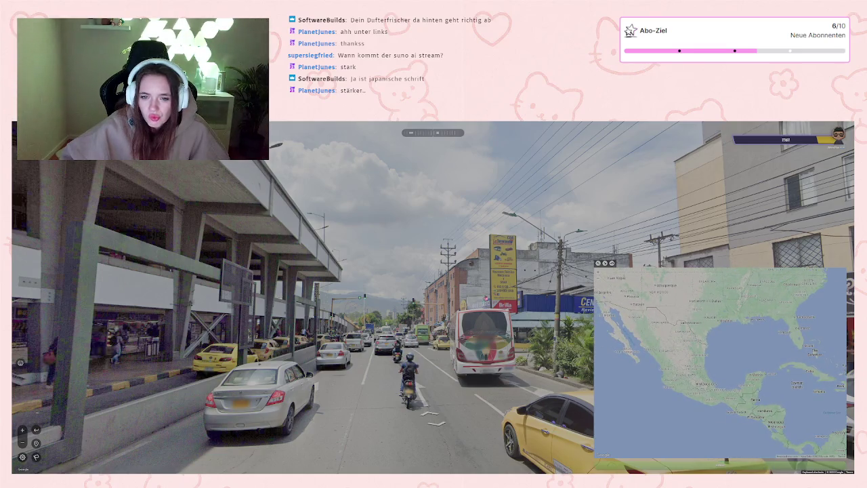
pyautogui.scroll(3, 485, 298)
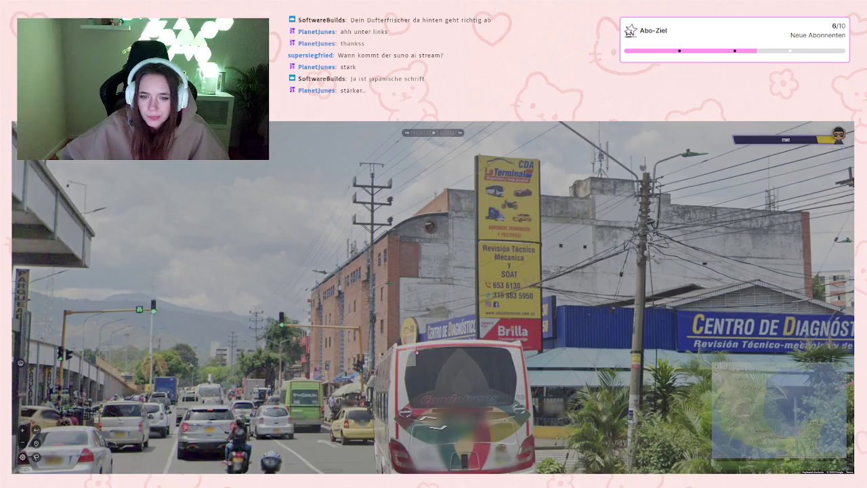
# Step: Move far down the road past the terminal and turn right toward the brick shop buildings
pyautogui.scroll(-3, 417, 351)
pyautogui.moveTo(416, 351); pyautogui.dragTo(452, 360)
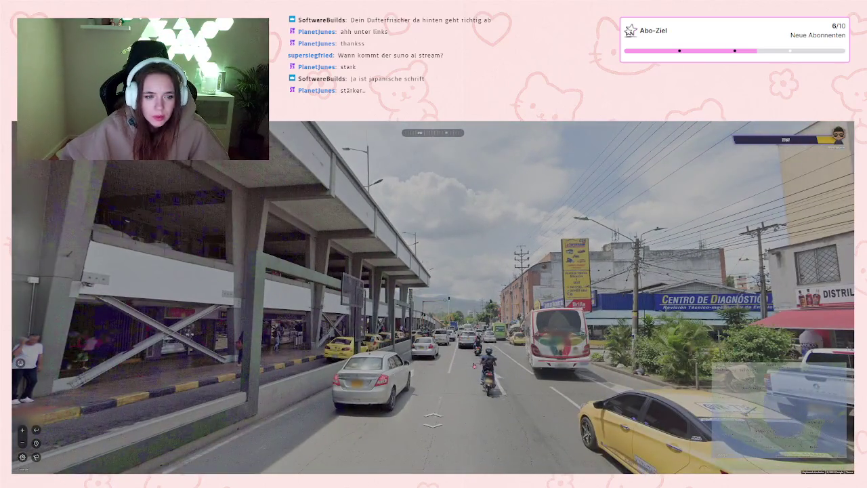
pyautogui.press('Up')
pyautogui.press('Up')
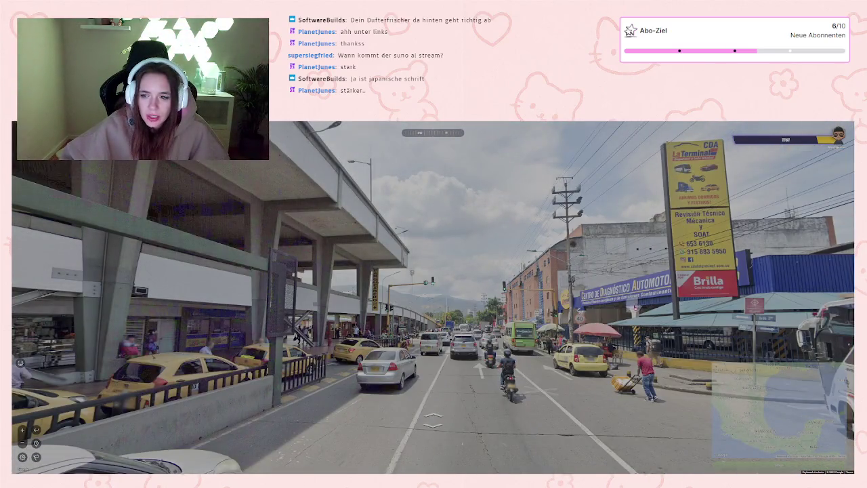
pyautogui.click(454, 342)
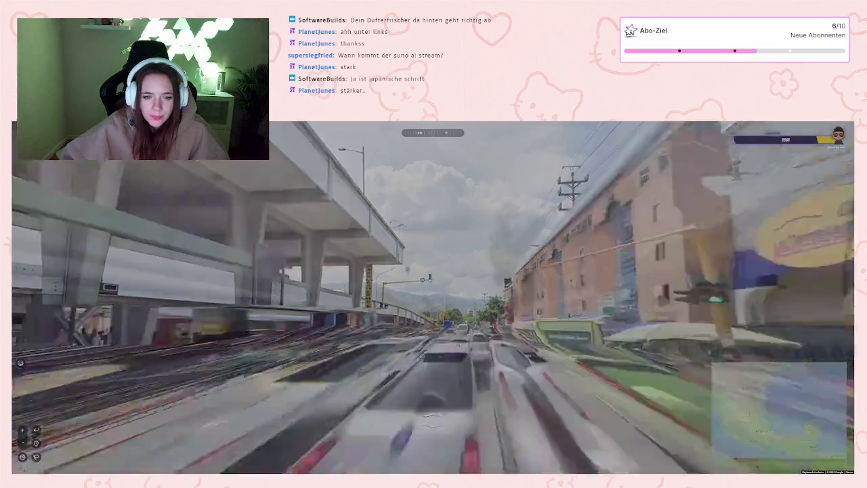
pyautogui.press('Right')
pyautogui.press('Right')
pyautogui.press('Right')
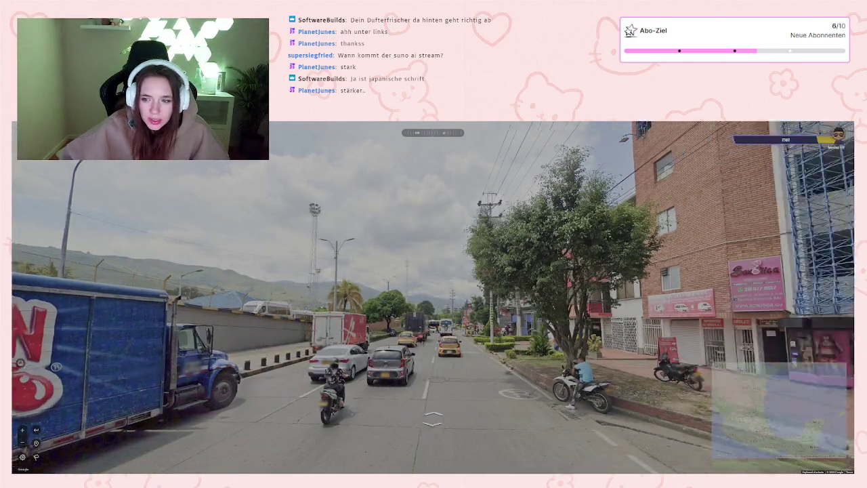
pyautogui.scroll(2, 542, 313)
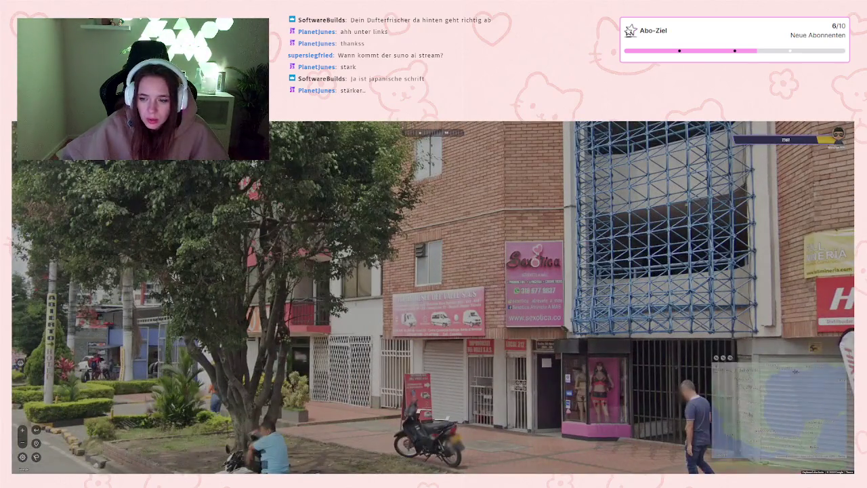
# Step: Pan the guess map past the Caribbean to northern South America and zoom out
pyautogui.moveTo(718, 366)
pyautogui.moveTo(679, 355); pyautogui.dragTo(604, 321)
pyautogui.moveTo(731, 392); pyautogui.dragTo(712, 356)
pyautogui.scroll(-3, 710, 356)
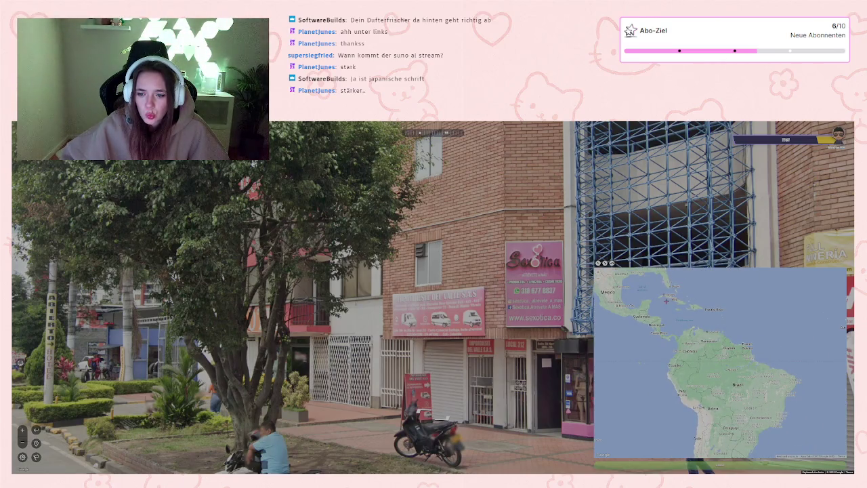
# Step: Frame South America on the map and drop the guess pin near San José, Costa Rica
pyautogui.moveTo(658, 332)
pyautogui.mouseDown()
pyautogui.moveTo(692, 338)
pyautogui.moveTo(668, 347)
pyautogui.mouseUp()
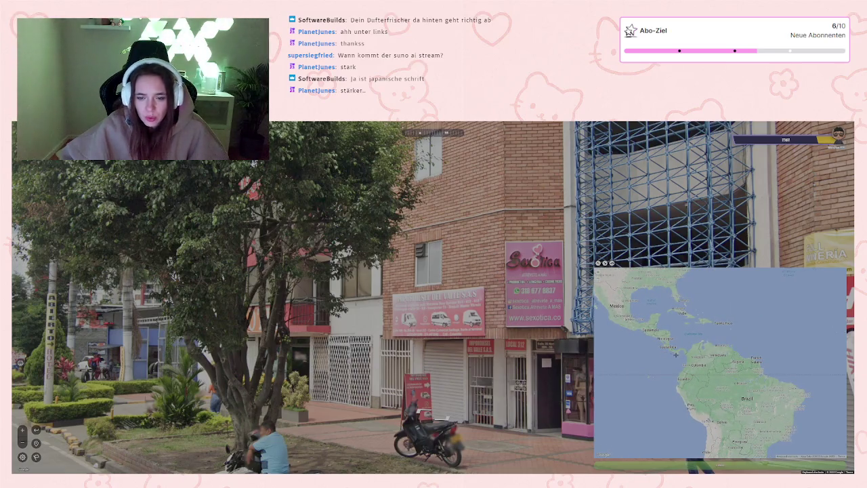
pyautogui.scroll(2, 676, 354)
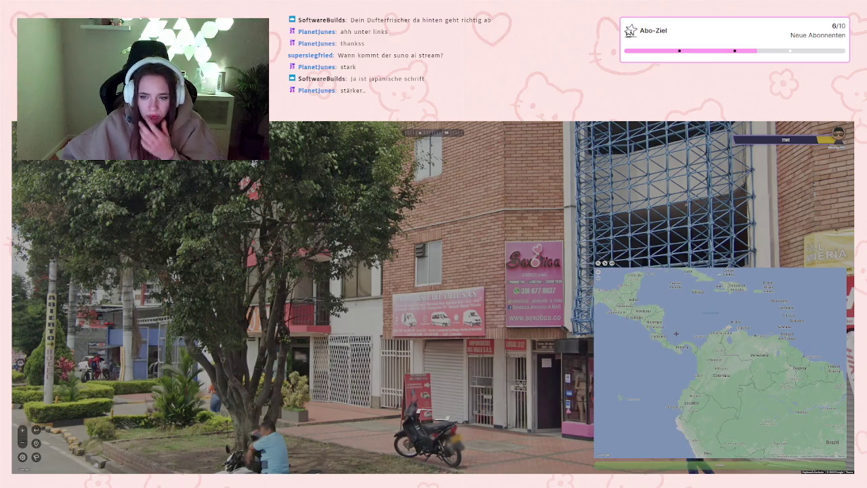
pyautogui.scroll(-3, 671, 330)
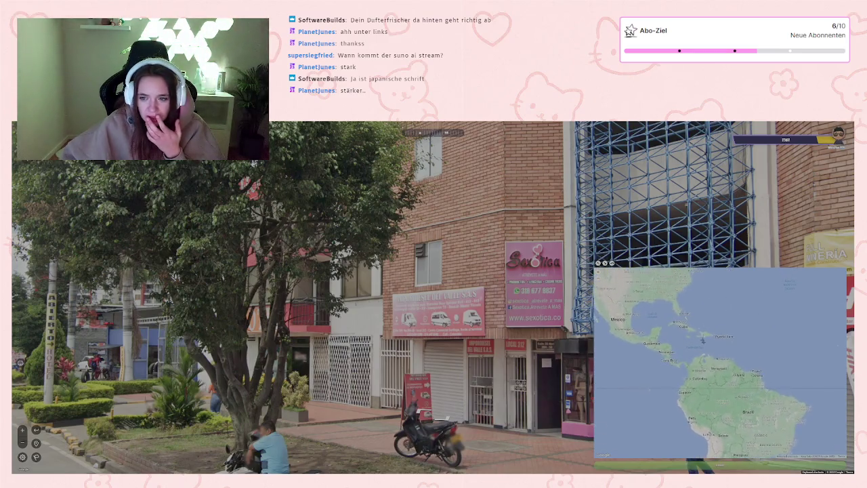
pyautogui.moveTo(721, 398)
pyautogui.mouseDown()
pyautogui.moveTo(696, 328)
pyautogui.moveTo(696, 286)
pyautogui.moveTo(677, 361)
pyautogui.moveTo(698, 382)
pyautogui.mouseUp()
pyautogui.scroll(5, 692, 361)
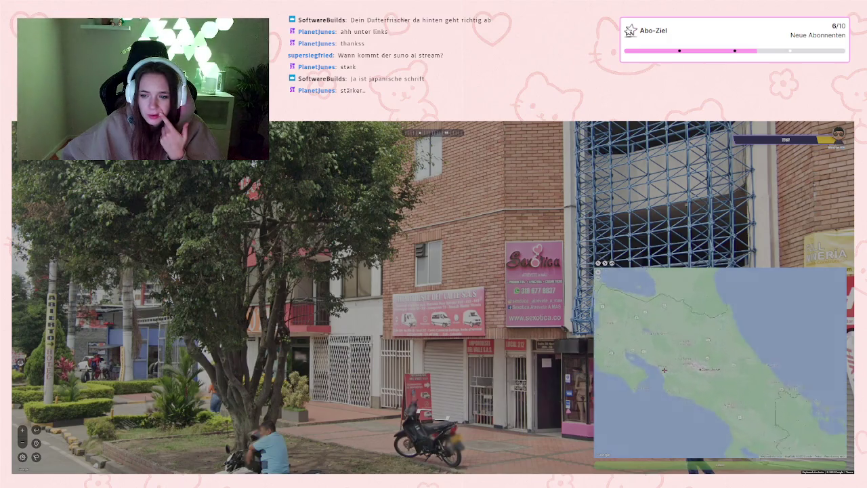
pyautogui.scroll(2, 664, 370)
pyautogui.scroll(-2, 664, 371)
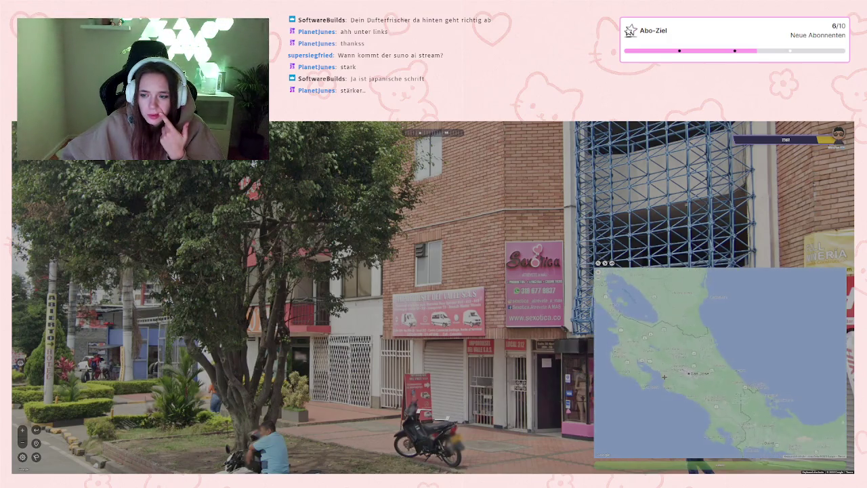
pyautogui.click(688, 373)
# Step: Check North America, the Bahamas and the Cayman Islands, then pan back south to Central America
pyautogui.scroll(-3, 718, 384)
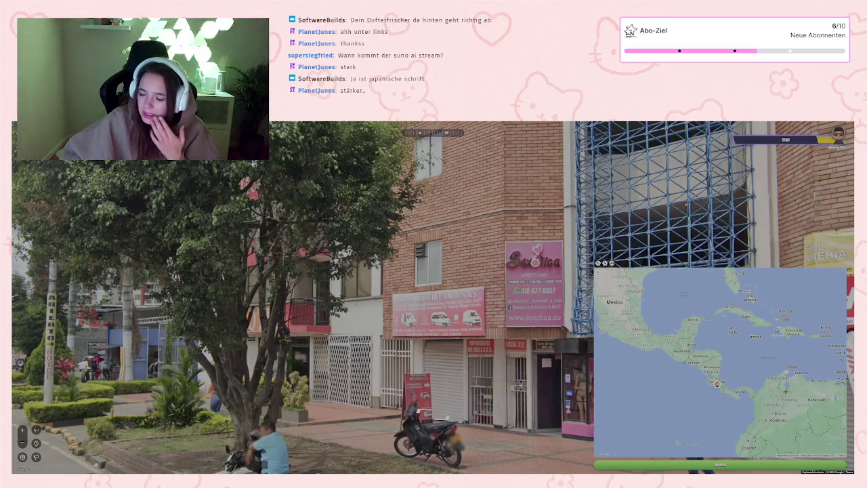
pyautogui.moveTo(785, 391); pyautogui.dragTo(768, 363)
pyautogui.scroll(-1, 723, 395)
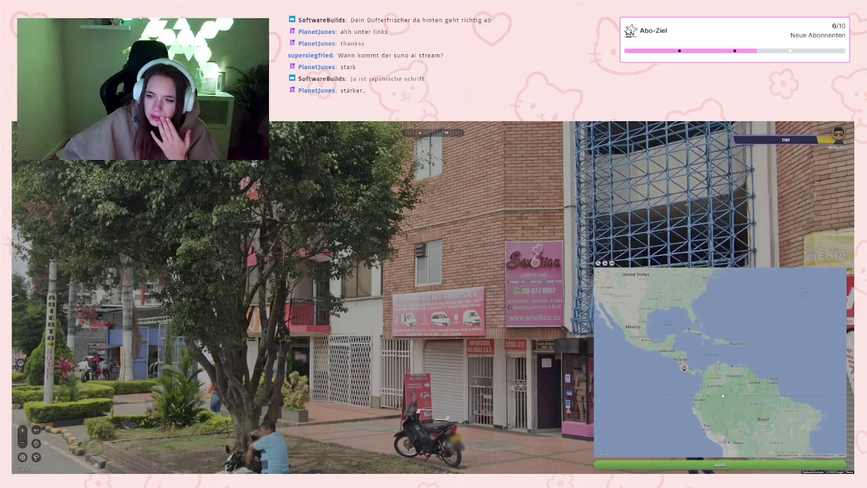
pyautogui.scroll(5, 691, 342)
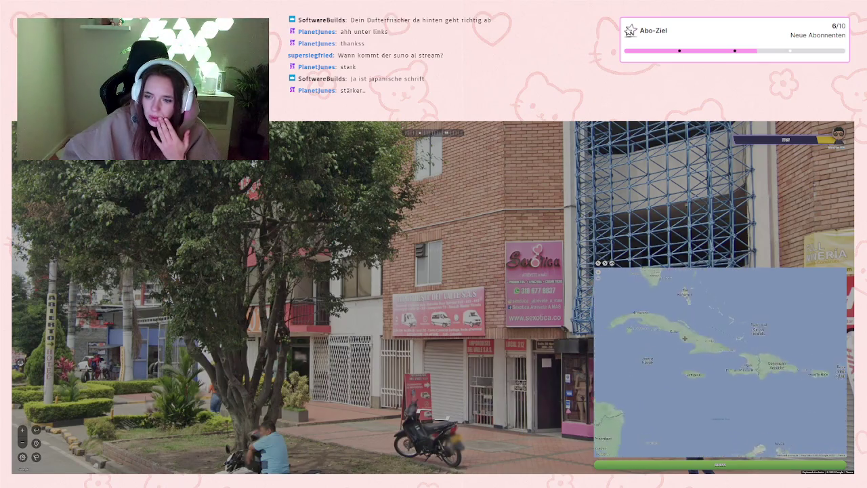
pyautogui.moveTo(692, 347); pyautogui.dragTo(779, 378)
pyautogui.scroll(1, 690, 329)
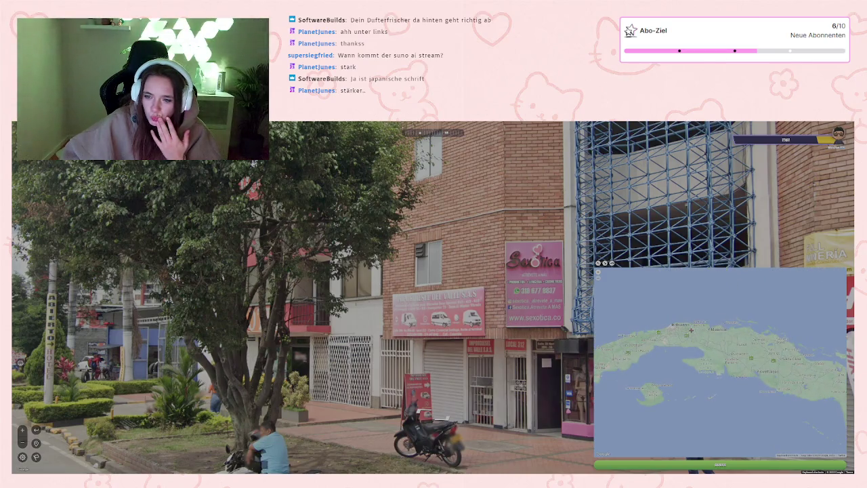
pyautogui.scroll(-2, 714, 358)
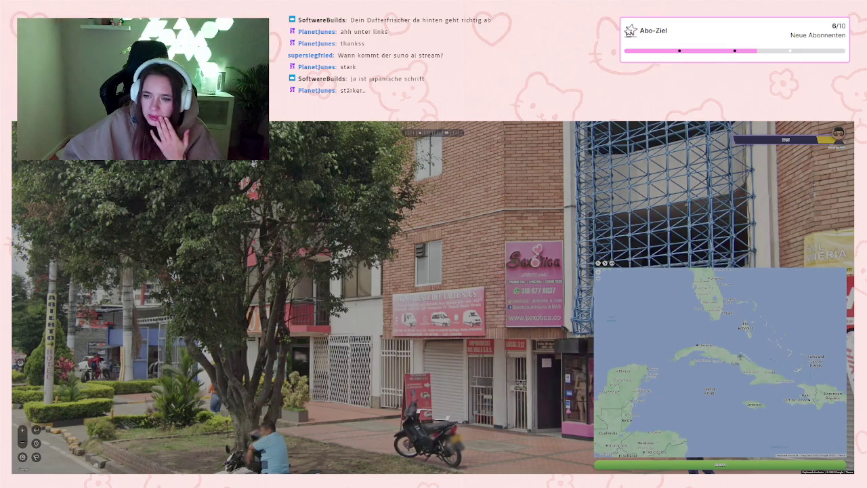
pyautogui.moveTo(711, 407); pyautogui.dragTo(697, 325)
# Step: Re-check the eastern Caribbean and Colombia, recentre on Central America, and submit the Costa Rica guess
pyautogui.scroll(3, 696, 357)
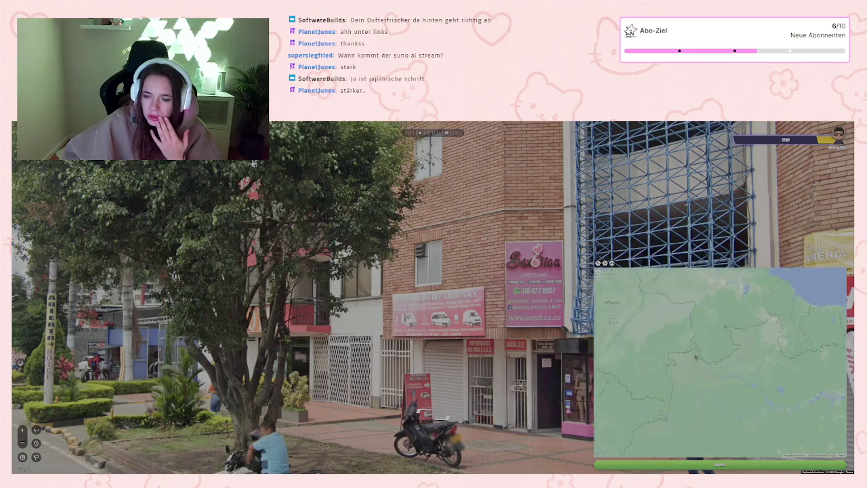
pyautogui.scroll(-3, 724, 331)
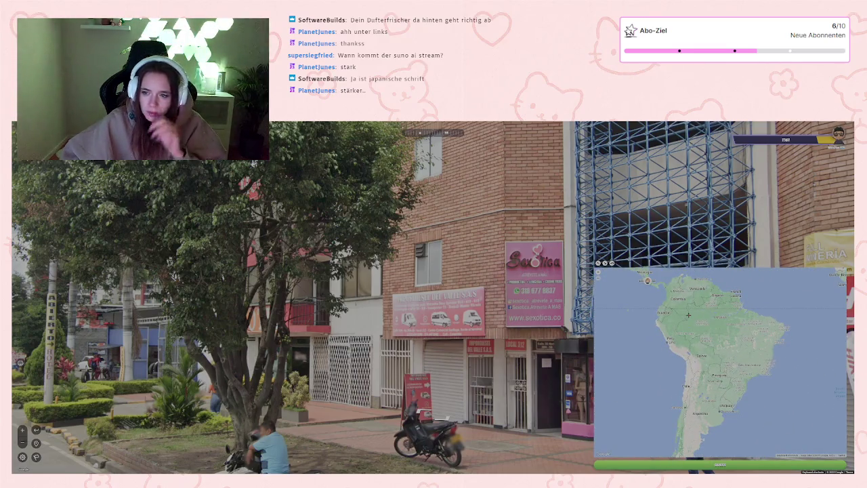
pyautogui.scroll(-2, 688, 315)
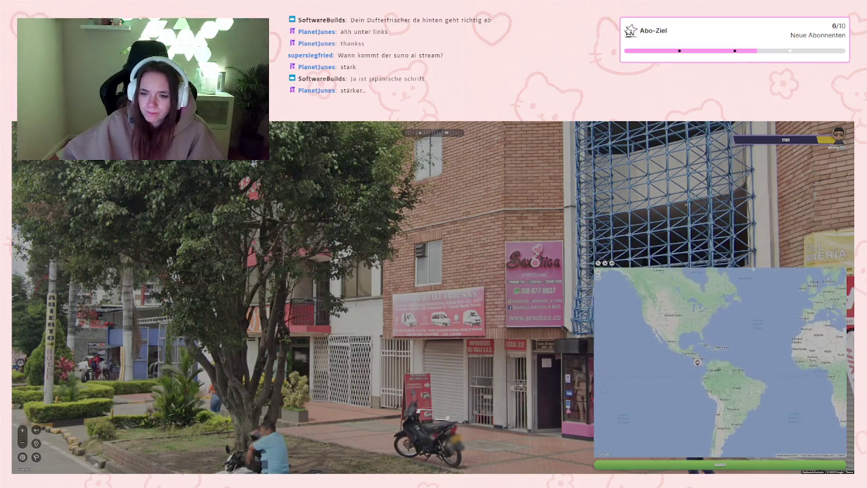
pyautogui.scroll(4, 745, 354)
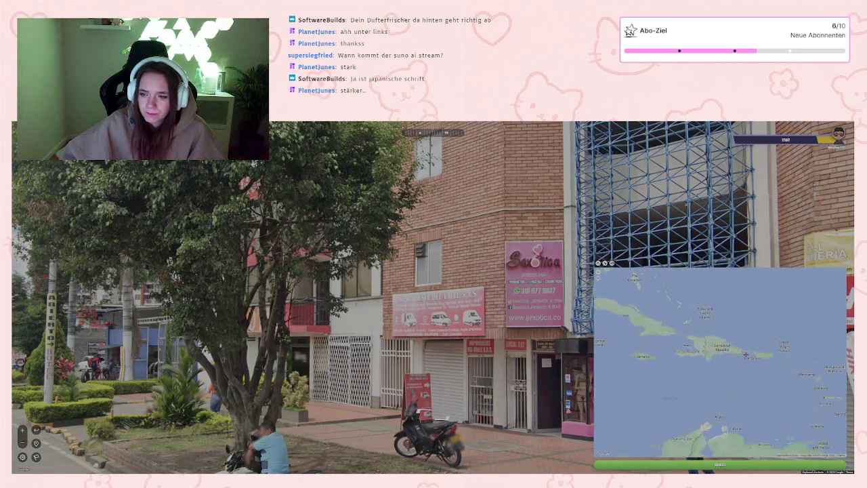
pyautogui.moveTo(764, 376); pyautogui.dragTo(712, 338)
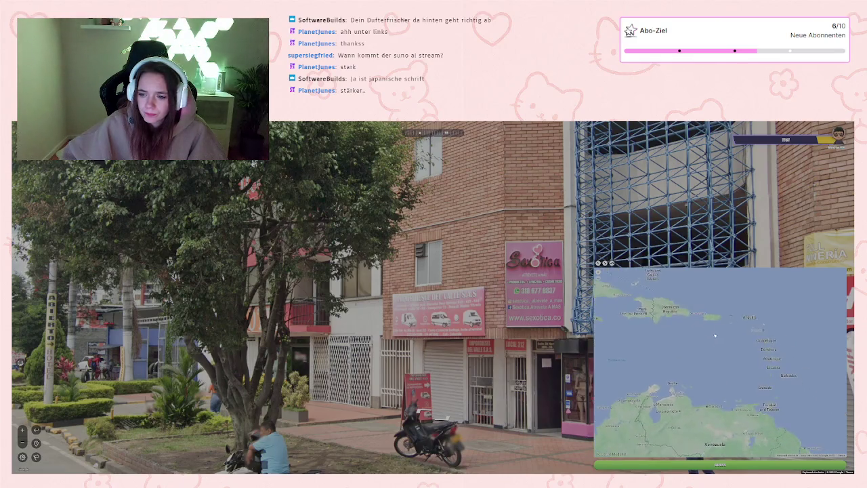
pyautogui.moveTo(685, 382); pyautogui.dragTo(756, 333)
pyautogui.moveTo(659, 347)
pyautogui.mouseDown()
pyautogui.moveTo(766, 349)
pyautogui.moveTo(779, 363)
pyautogui.mouseUp()
pyautogui.scroll(3, 744, 330)
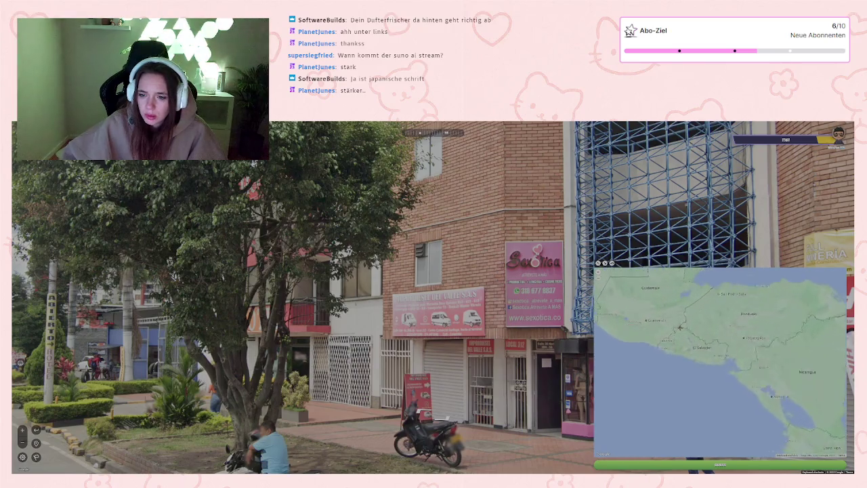
pyautogui.scroll(-3, 744, 330)
pyautogui.moveTo(744, 330); pyautogui.dragTo(711, 288)
pyautogui.click(731, 464)
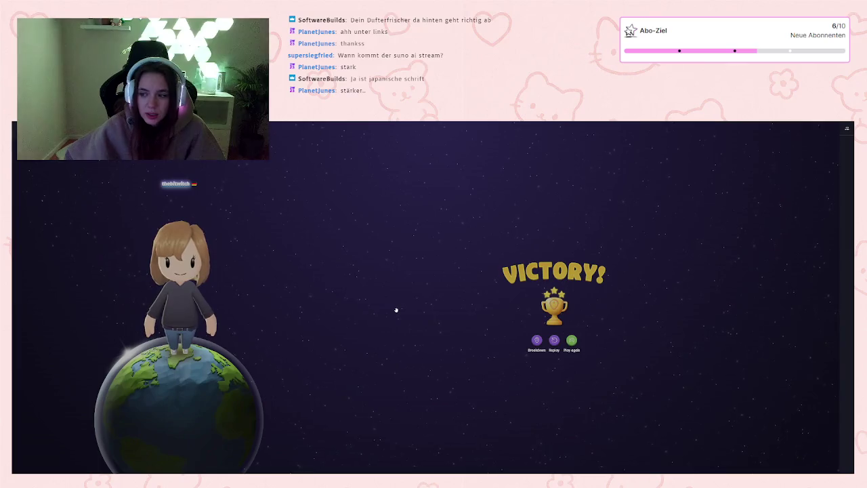
# Step: Start another duel from the Victory screen and zoom in on Round 1's Place des Barricades corner
pyautogui.click(571, 340)
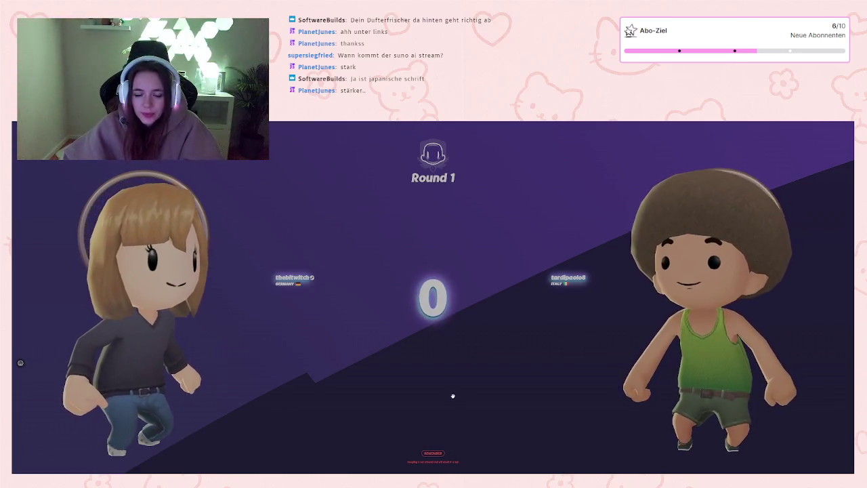
pyautogui.scroll(3, 328, 251)
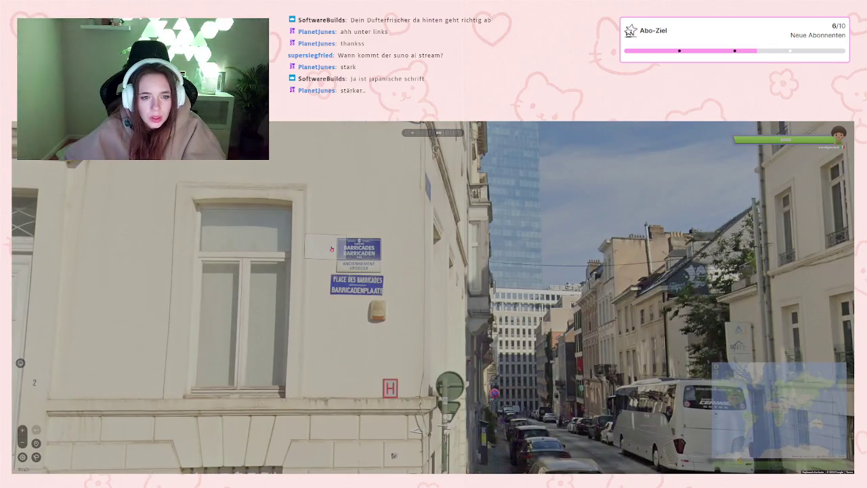
# Step: Walk to the white corner building and on to the spot beside the white coach
pyautogui.scroll(-2, 332, 248)
pyautogui.scroll(-3, 331, 248)
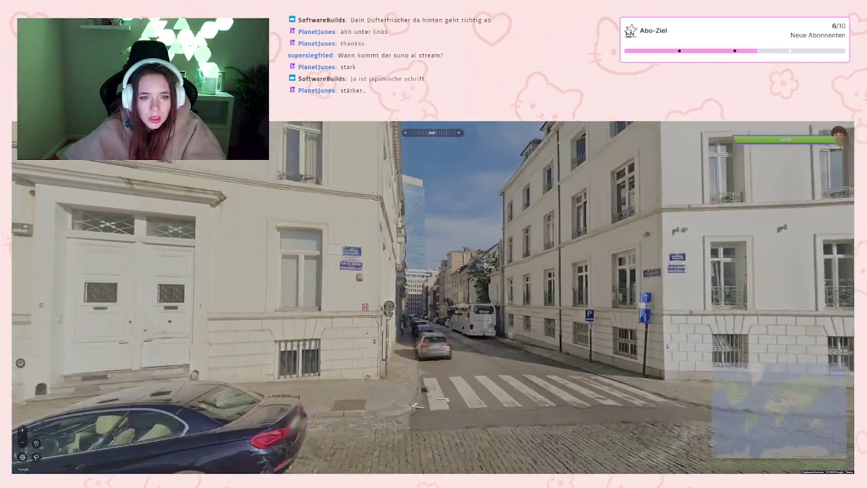
pyautogui.scroll(-2, 417, 405)
pyautogui.press('Right')
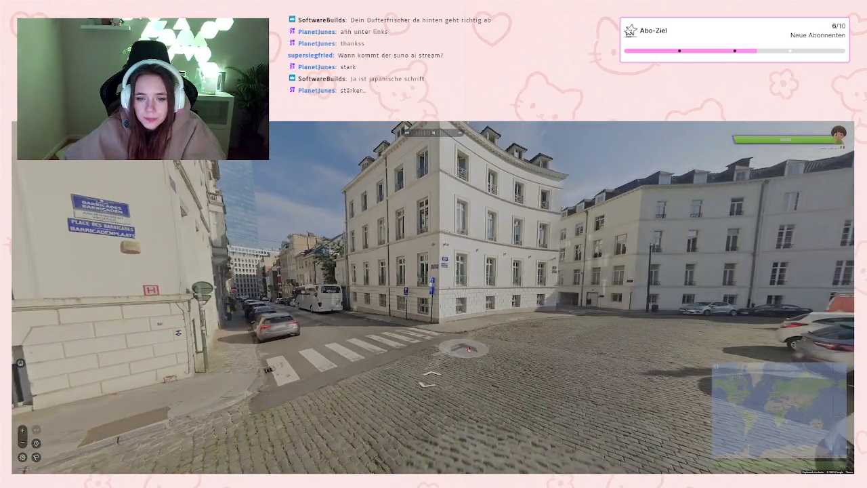
pyautogui.click(467, 348)
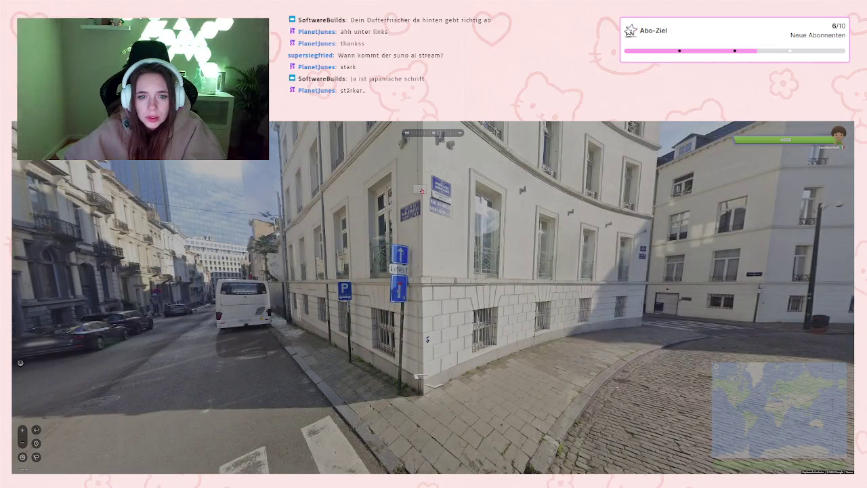
pyautogui.press('Left')
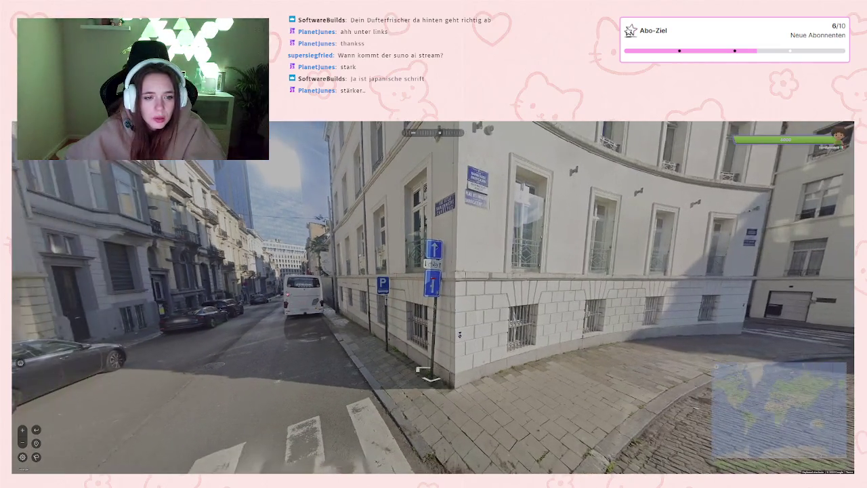
pyautogui.click(422, 376)
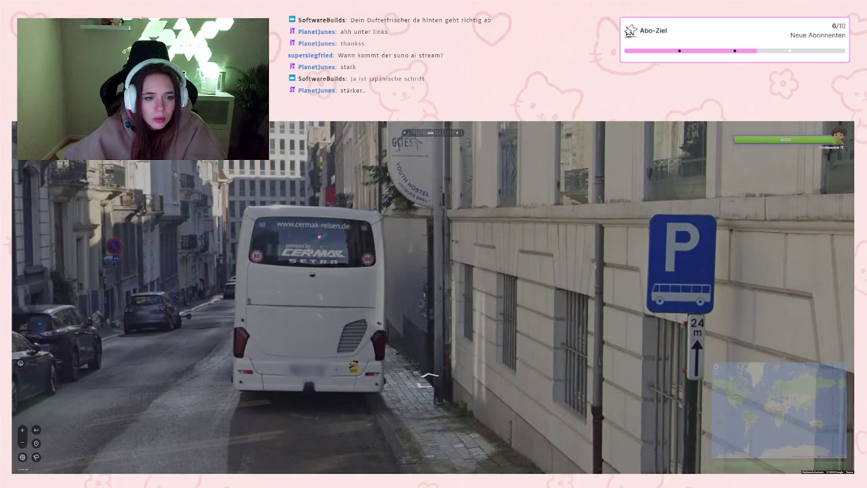
# Step: Cross the cobbled square to the street corner by the curved white building
pyautogui.press('Right')
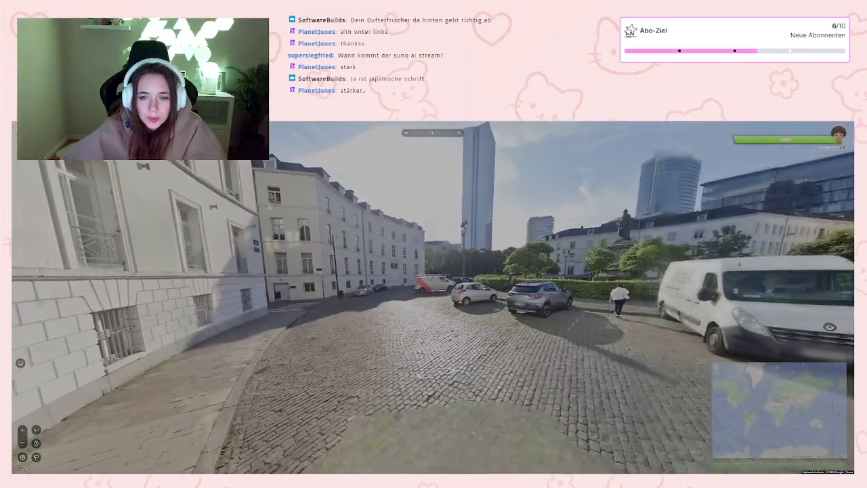
pyautogui.press('Right')
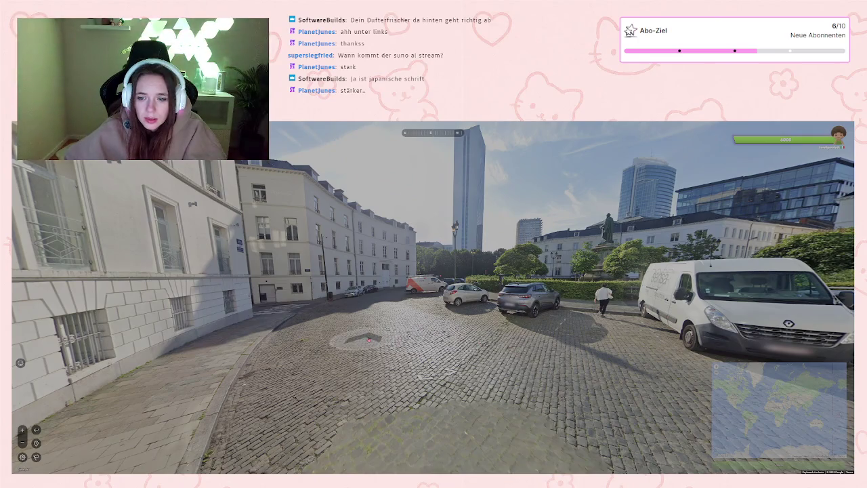
pyautogui.click(416, 334)
pyautogui.click(416, 322)
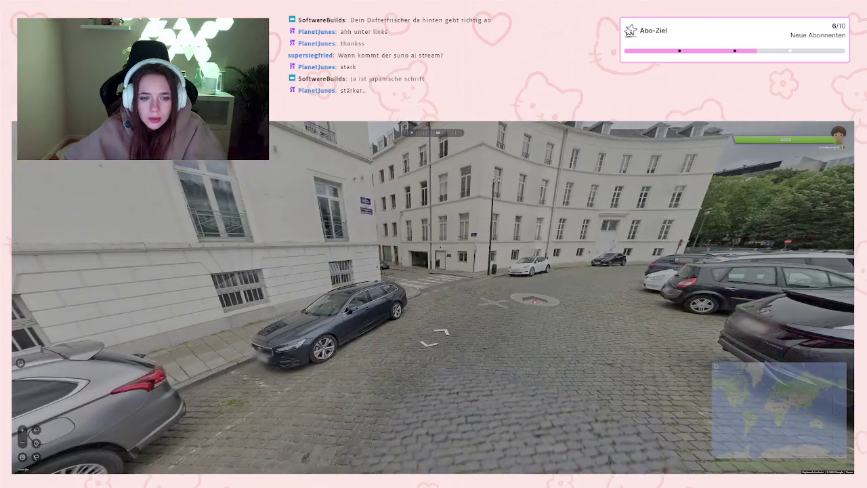
pyautogui.click(505, 325)
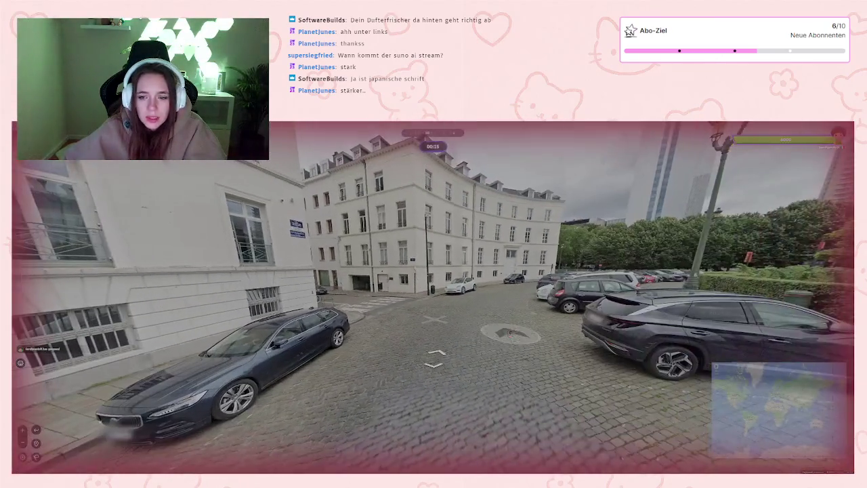
pyautogui.click(504, 327)
# Step: Zoom the guess map into eastern France and keep walking to the plaza corner as time runs out
pyautogui.moveTo(699, 318)
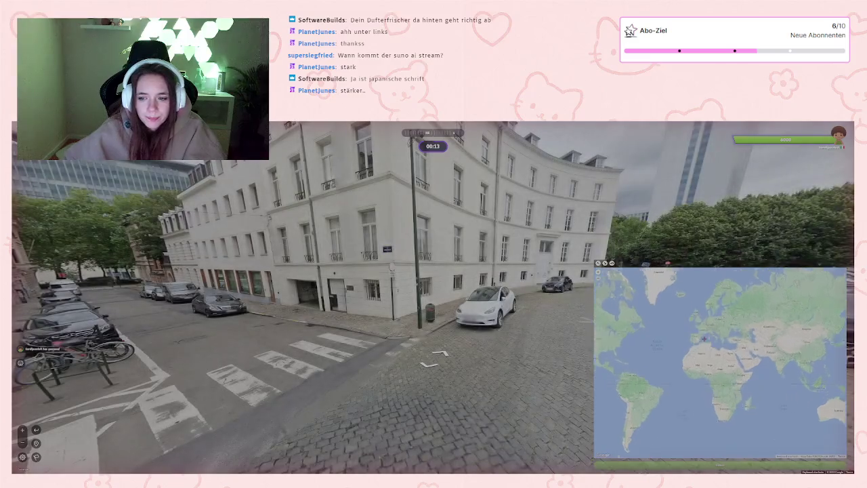
pyautogui.scroll(3, 699, 319)
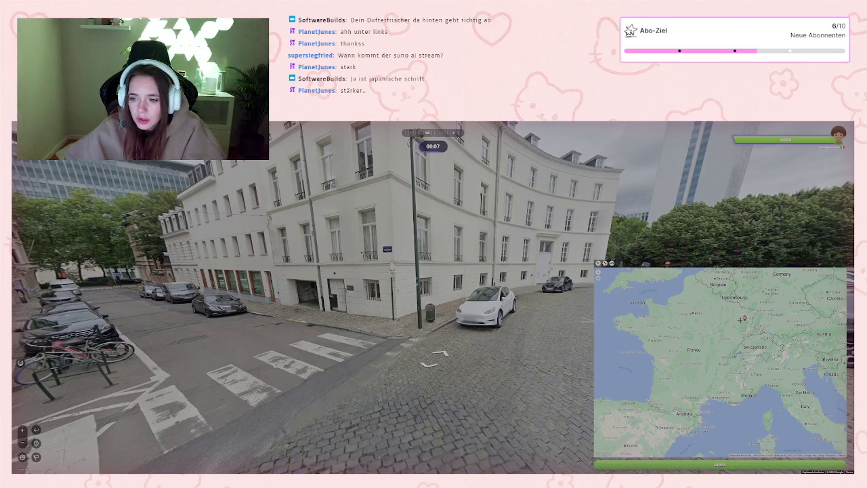
pyautogui.click(243, 342)
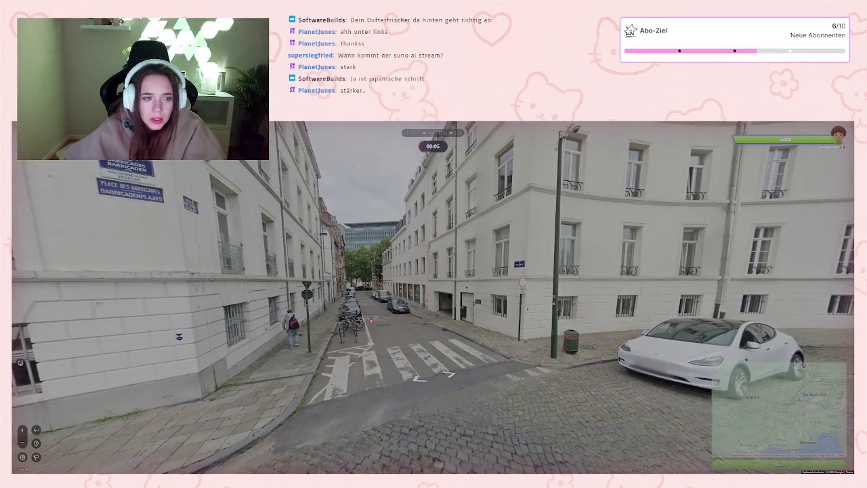
pyautogui.press('Up')
pyautogui.press('Up')
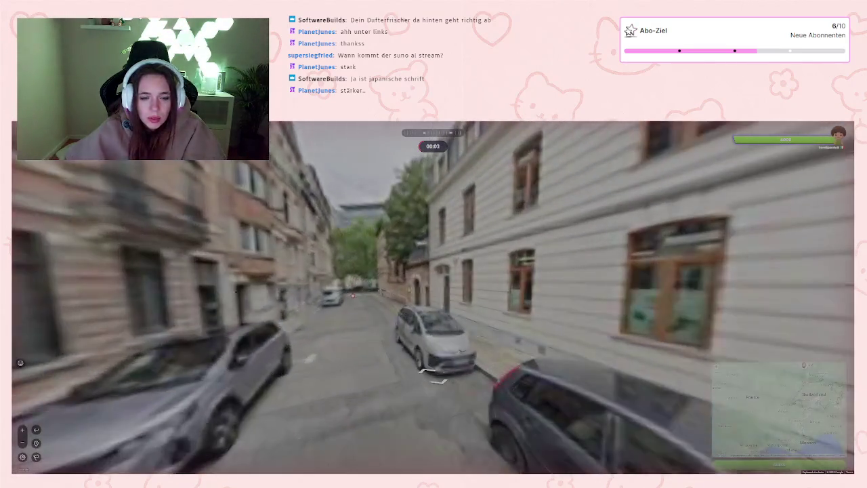
pyautogui.press('Up')
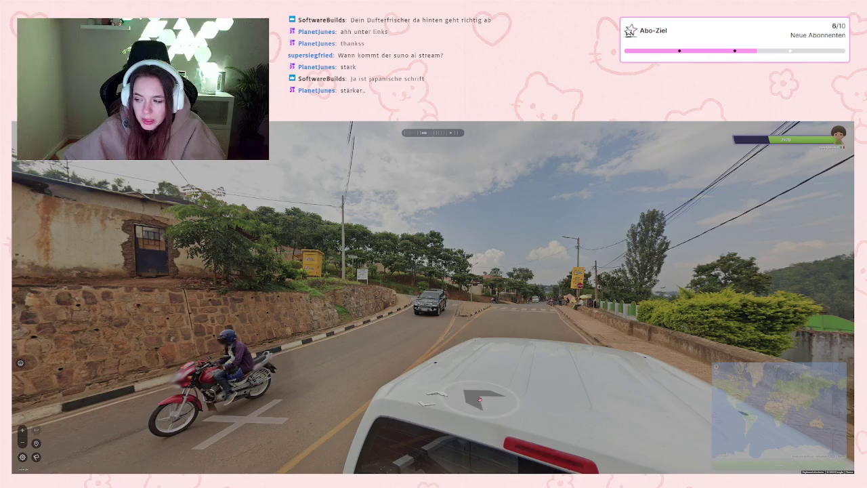
# Step: Move along the African road past the yellow sign and kiosk, then return to the start
pyautogui.click(574, 304)
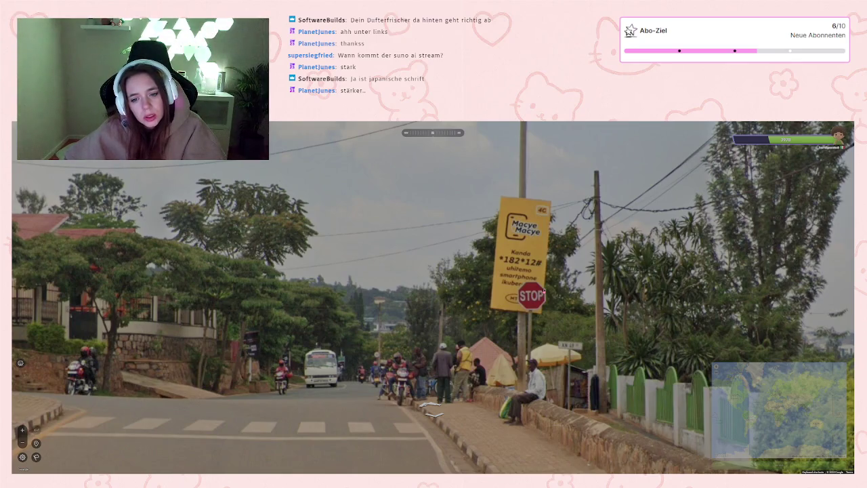
pyautogui.click(564, 359)
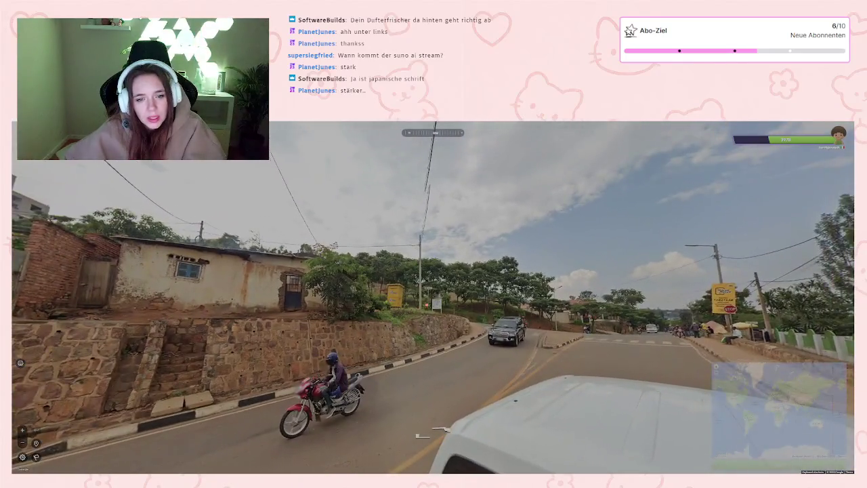
pyautogui.moveTo(285, 298); pyautogui.dragTo(429, 300)
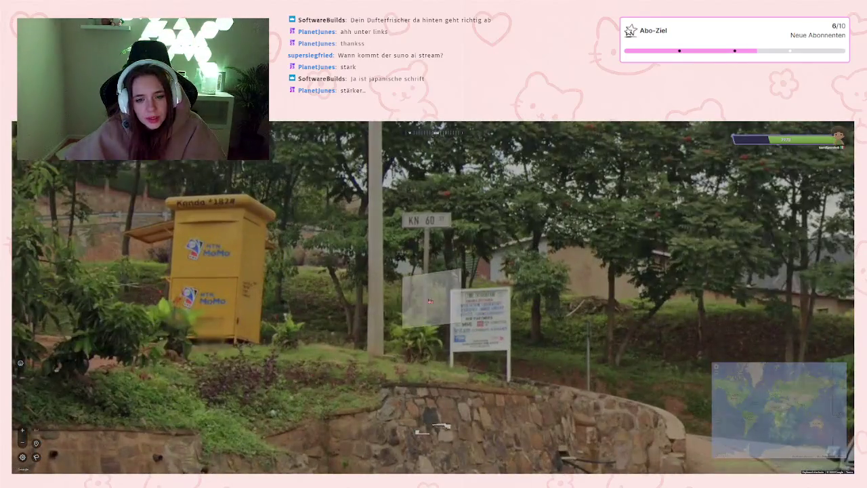
pyautogui.press('r')
# Step: Pan and zoom the guess map over Africa toward Kenya
pyautogui.moveTo(705, 349)
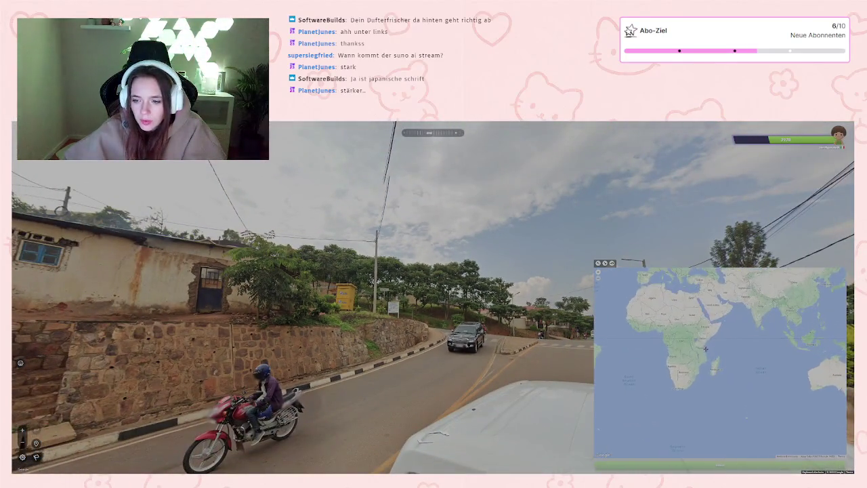
pyautogui.moveTo(651, 316); pyautogui.dragTo(673, 337)
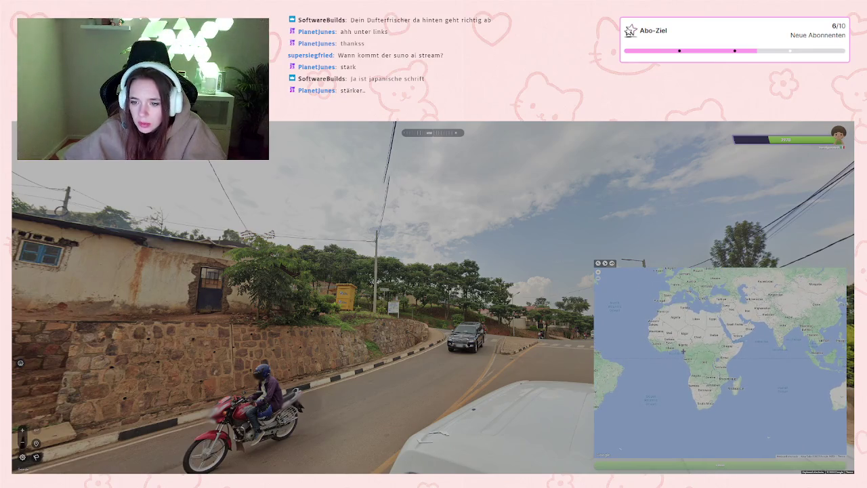
pyautogui.scroll(5, 722, 363)
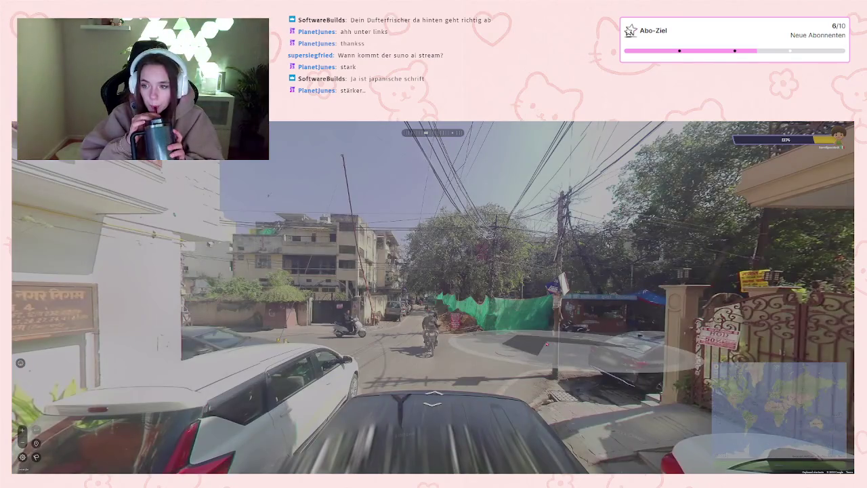
pyautogui.scroll(5, 572, 291)
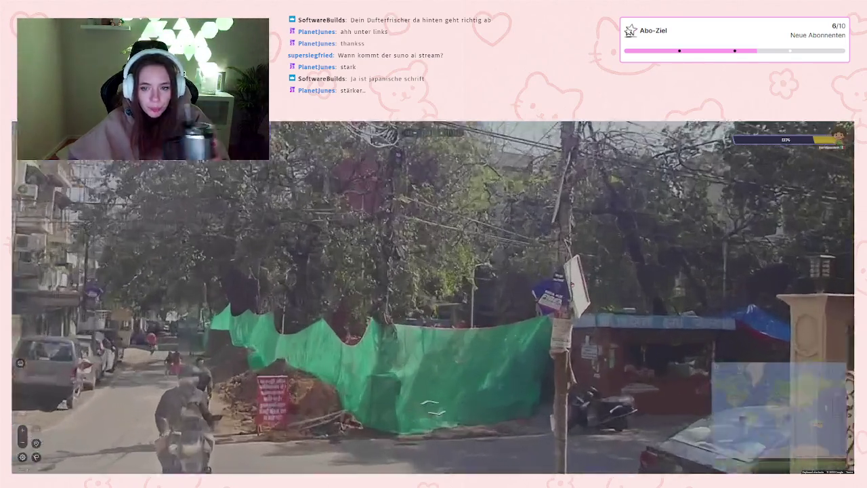
pyautogui.scroll(-5, 575, 292)
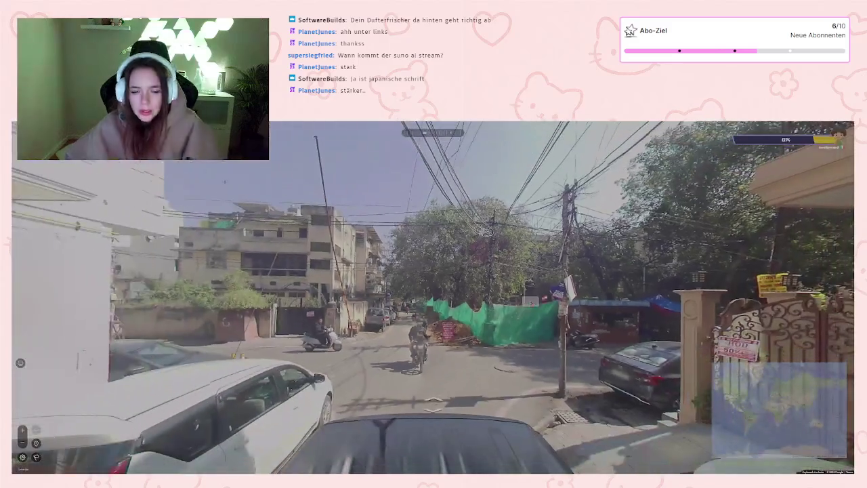
pyautogui.scroll(3, 610, 296)
pyautogui.scroll(-3, 584, 322)
# Step: Look around the new street, turning the view left and right past the fence
pyautogui.moveTo(584, 322); pyautogui.dragTo(422, 389)
pyautogui.scroll(3, 330, 304)
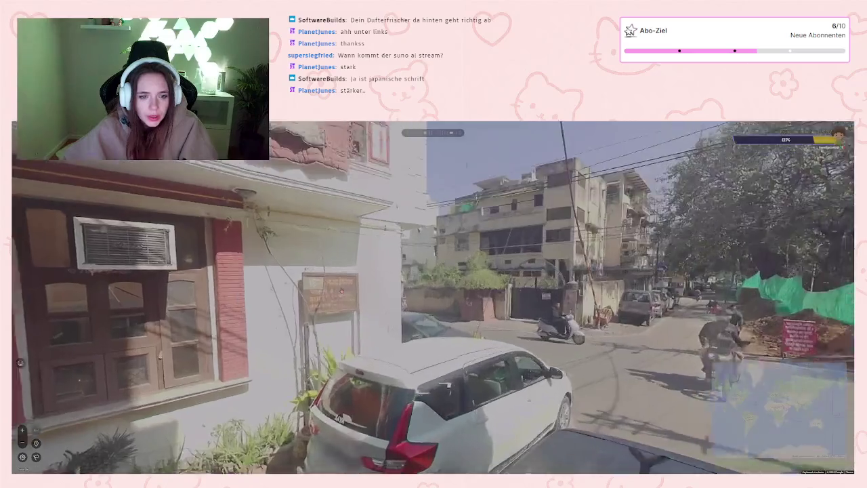
pyautogui.scroll(-3, 330, 305)
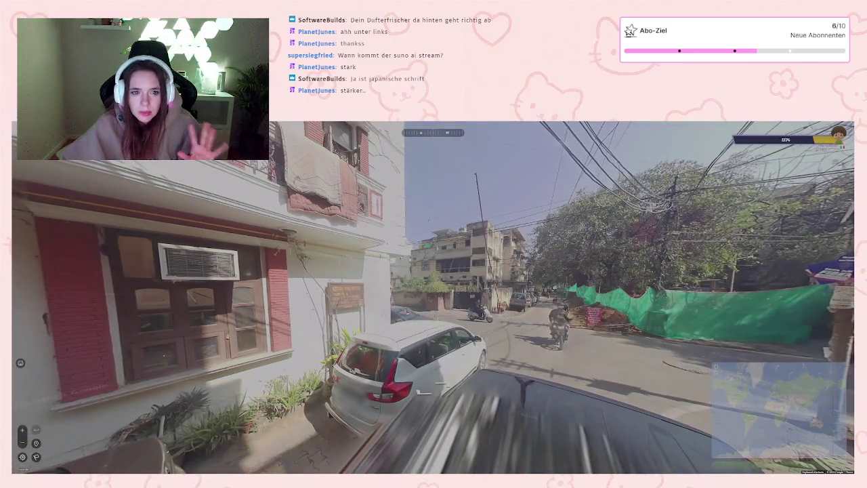
pyautogui.press('Right')
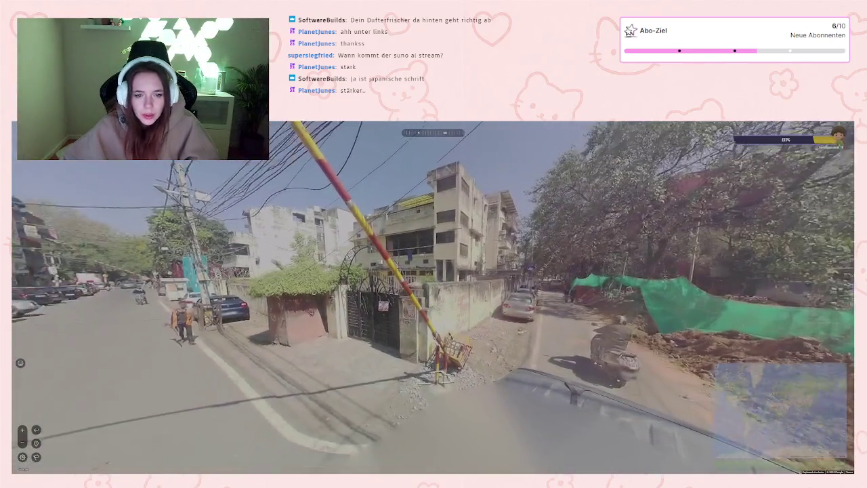
pyautogui.press('Left')
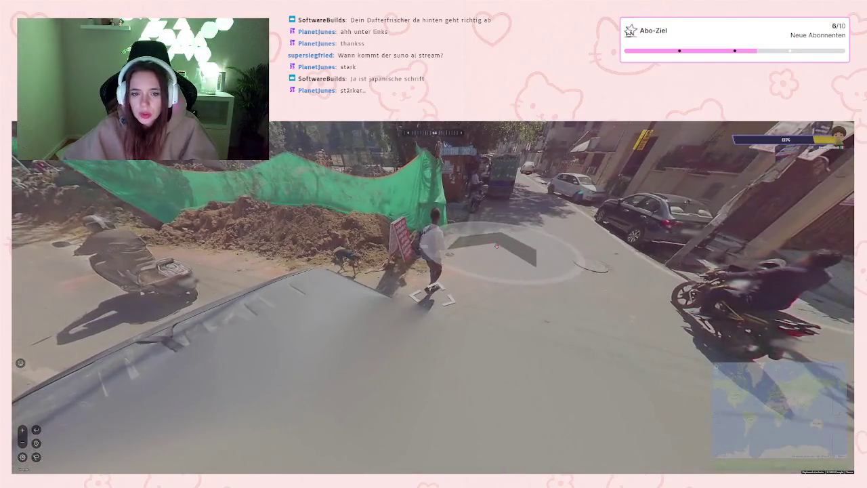
pyautogui.scroll(3, 399, 230)
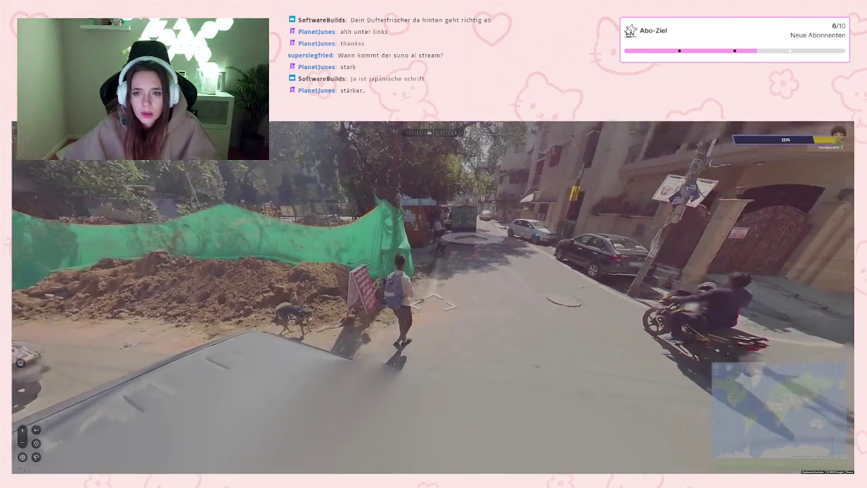
# Step: Walk down the Hindi-signed street to the mural wall sidewalk, then zoom the map over Asia
pyautogui.press('Up')
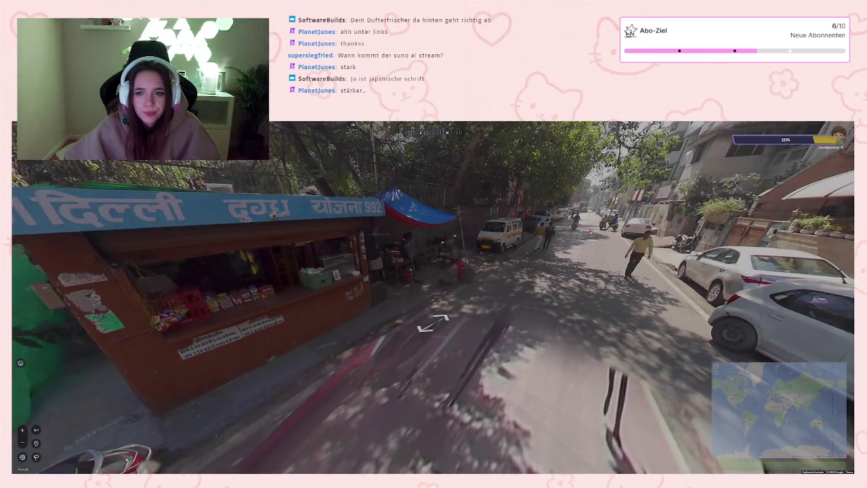
pyautogui.press('Up')
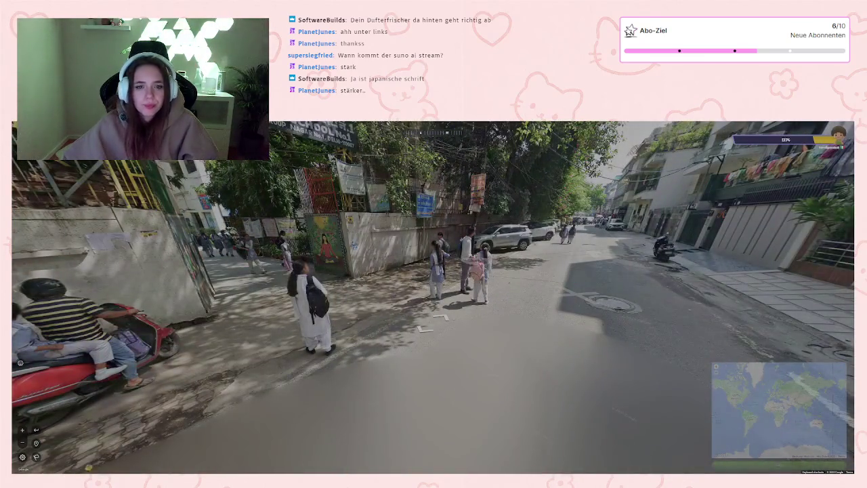
pyautogui.click(332, 273)
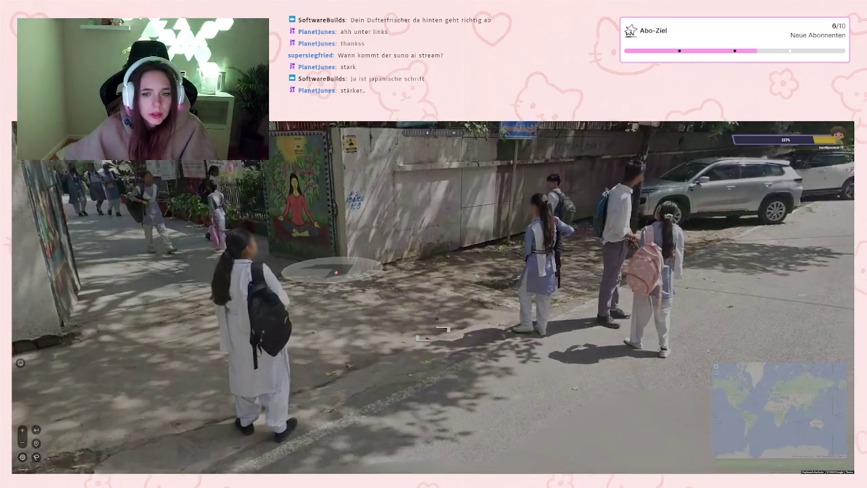
pyautogui.moveTo(269, 241)
pyautogui.mouseDown()
pyautogui.moveTo(512, 244)
pyautogui.moveTo(165, 224)
pyautogui.mouseUp()
pyautogui.scroll(-5, 164, 224)
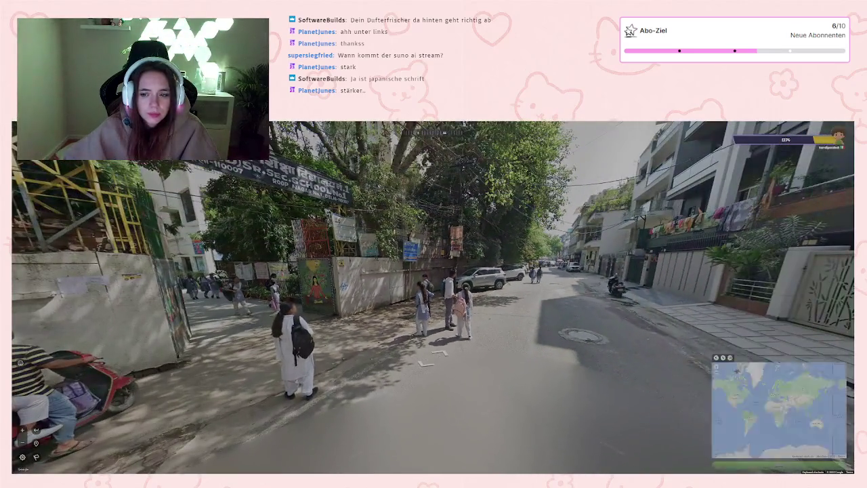
pyautogui.moveTo(737, 371)
pyautogui.scroll(4, 720, 352)
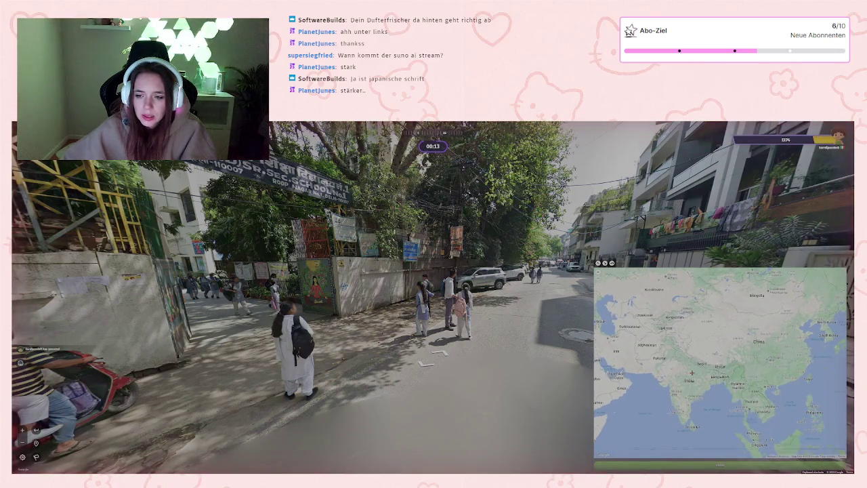
# Step: Pin the guess in northern India and submit it with the space key
pyautogui.scroll(5, 670, 369)
pyautogui.scroll(-3, 721, 342)
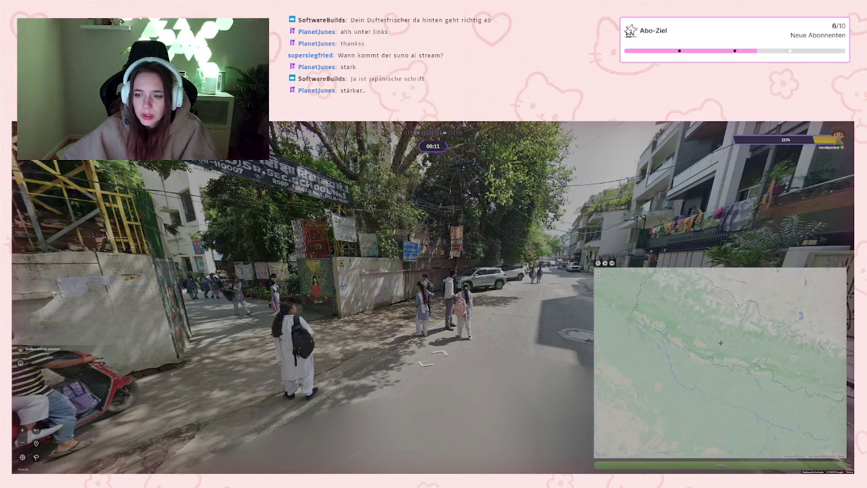
pyautogui.click(722, 334)
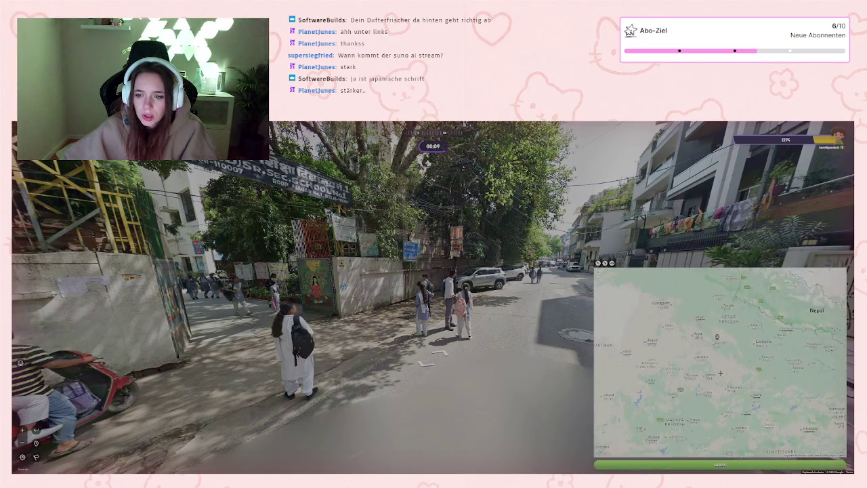
pyautogui.scroll(-3, 718, 349)
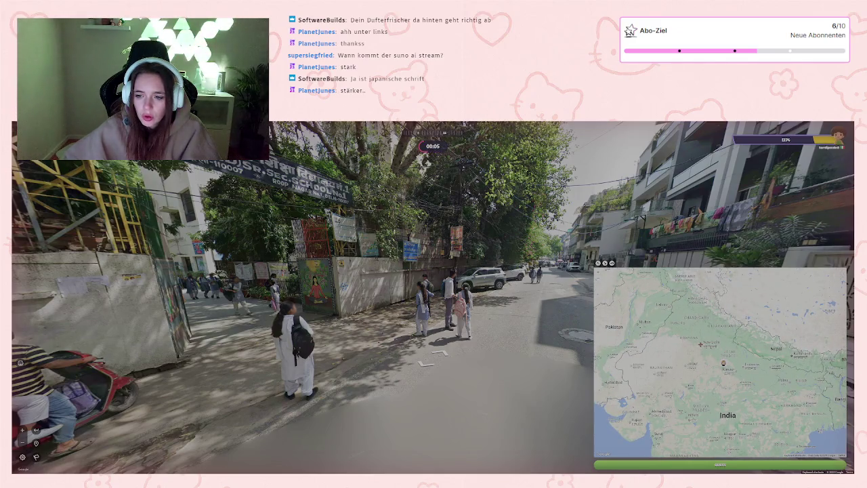
pyautogui.press('space')
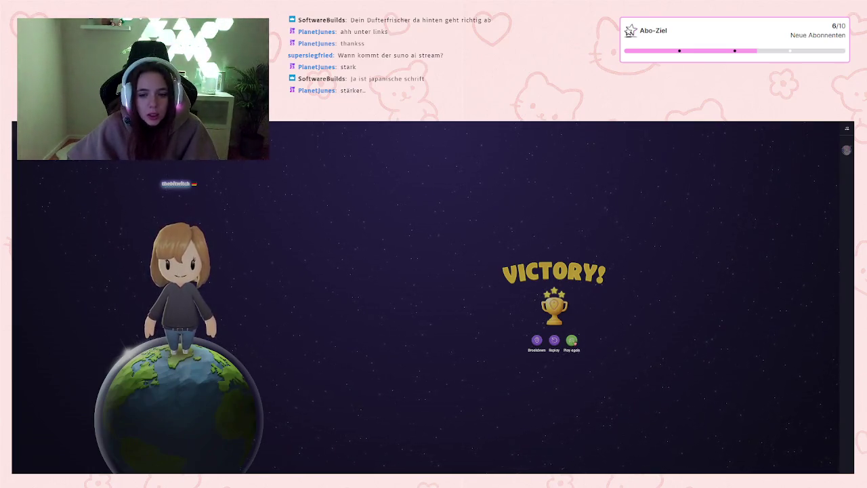
# Step: Start another Quickplay Duel from the Victory screen
pyautogui.click(573, 341)
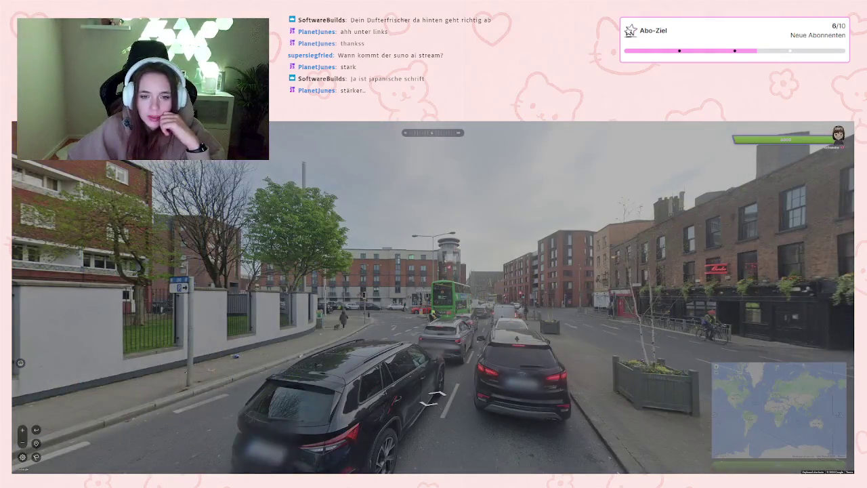
# Step: Zoom the map into Ireland, pin near Dublin, and move ahead to the yellow-box junction
pyautogui.scroll(5, 460, 305)
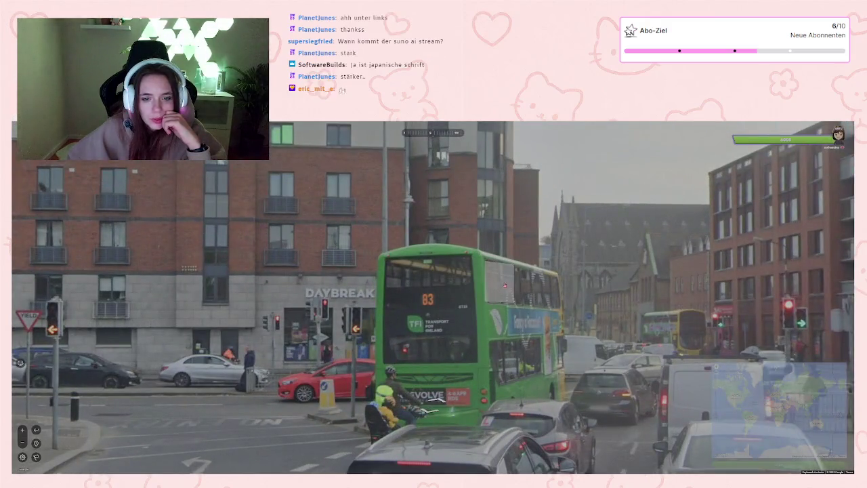
pyautogui.scroll(-5, 460, 306)
pyautogui.scroll(10, 639, 317)
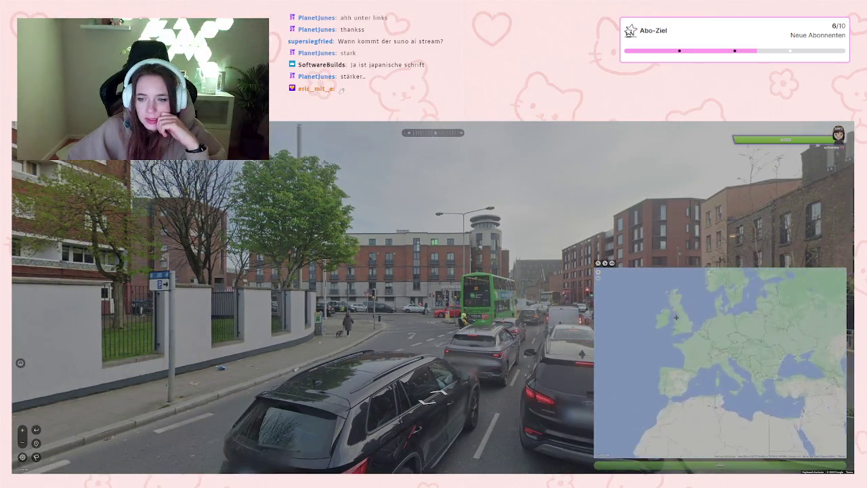
pyautogui.scroll(3, 639, 317)
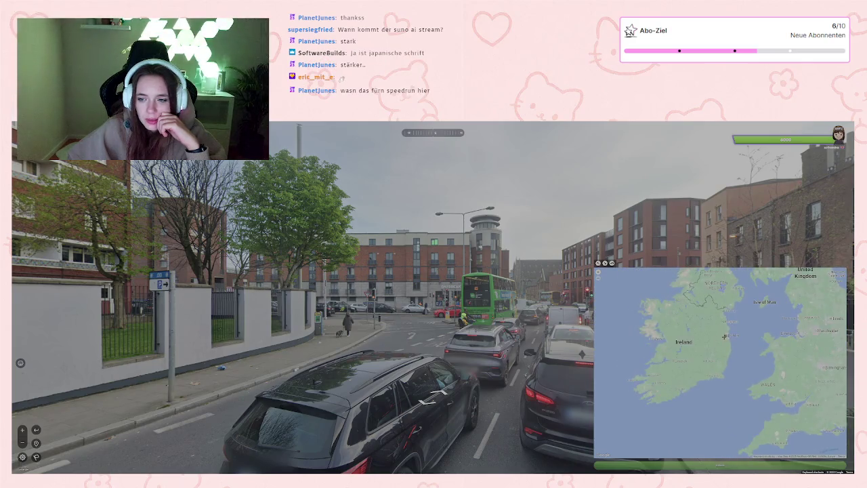
pyautogui.click(726, 334)
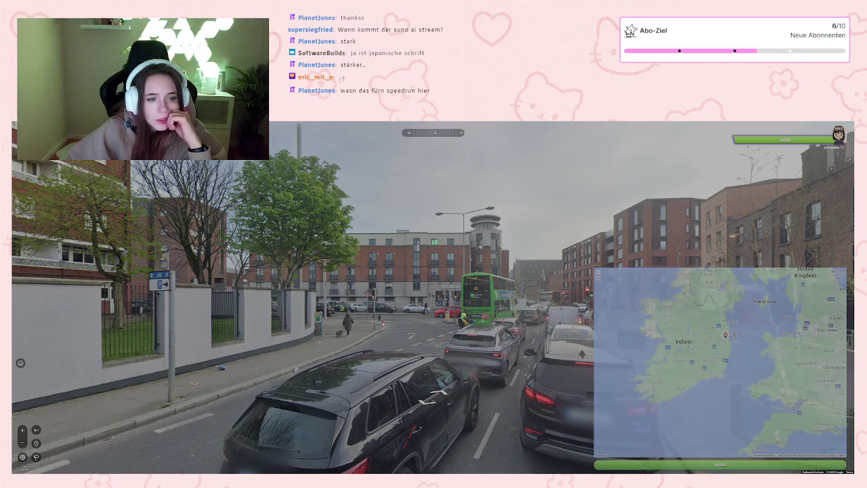
pyautogui.click(584, 316)
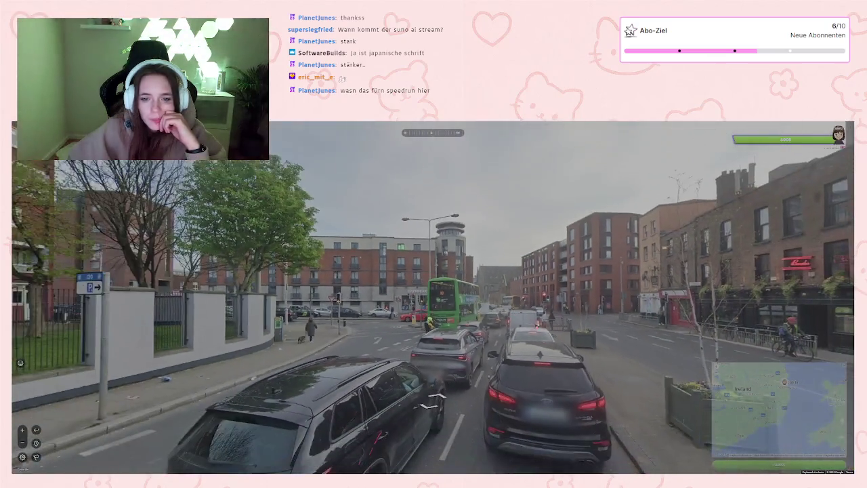
pyautogui.press('Up')
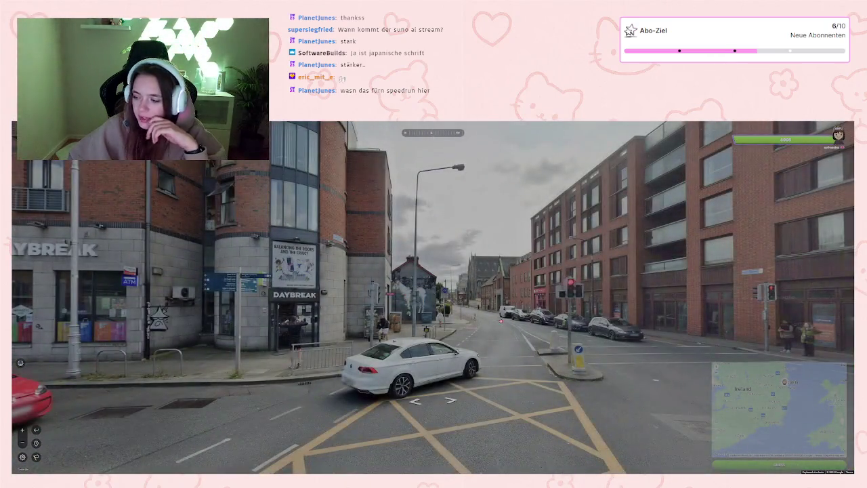
# Step: Look around the intersection past the Daybreak building and jump down the street with the cycle path
pyautogui.moveTo(272, 337); pyautogui.dragTo(383, 315)
pyautogui.scroll(4, 359, 277)
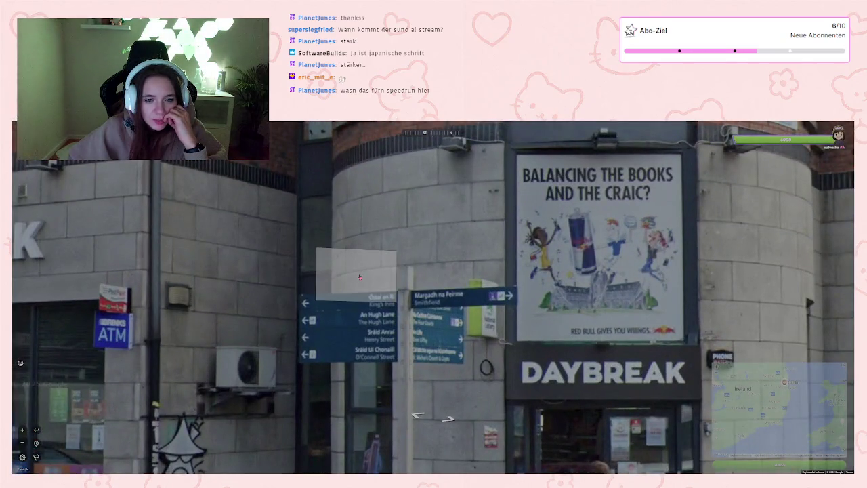
pyautogui.scroll(-4, 359, 277)
pyautogui.moveTo(359, 291)
pyautogui.mouseDown()
pyautogui.moveTo(528, 312)
pyautogui.moveTo(155, 335)
pyautogui.mouseUp()
pyautogui.moveTo(420, 352)
pyautogui.mouseDown()
pyautogui.moveTo(271, 379)
pyautogui.moveTo(352, 379)
pyautogui.mouseUp()
pyautogui.click(442, 377)
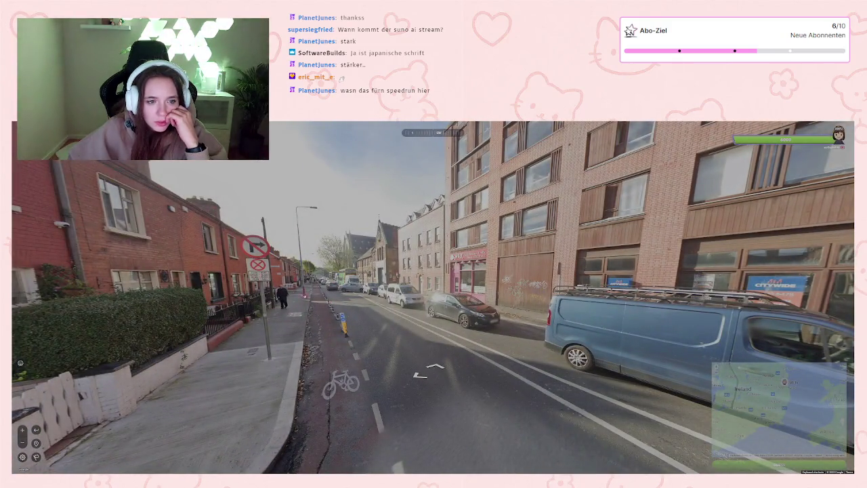
# Step: Walk down the street, checking the Allguard Roofing van, brick building and terraced houses
pyautogui.press('Up')
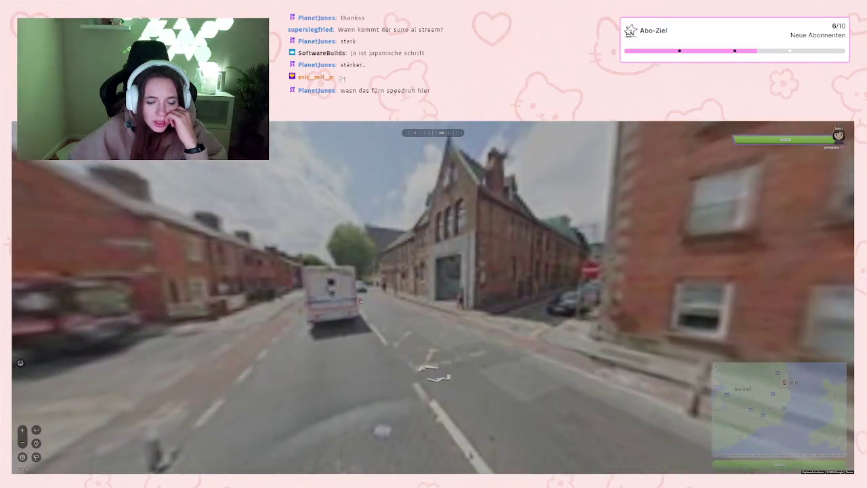
pyautogui.press('Up')
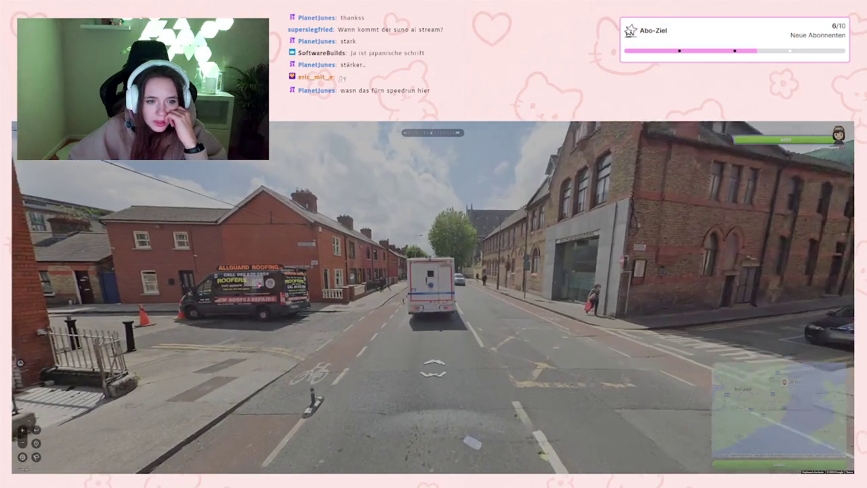
pyautogui.press('Left')
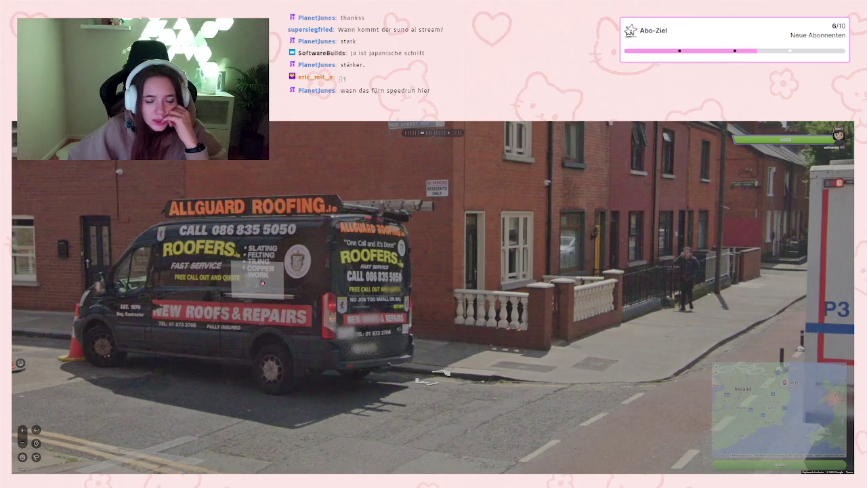
pyautogui.press('Right')
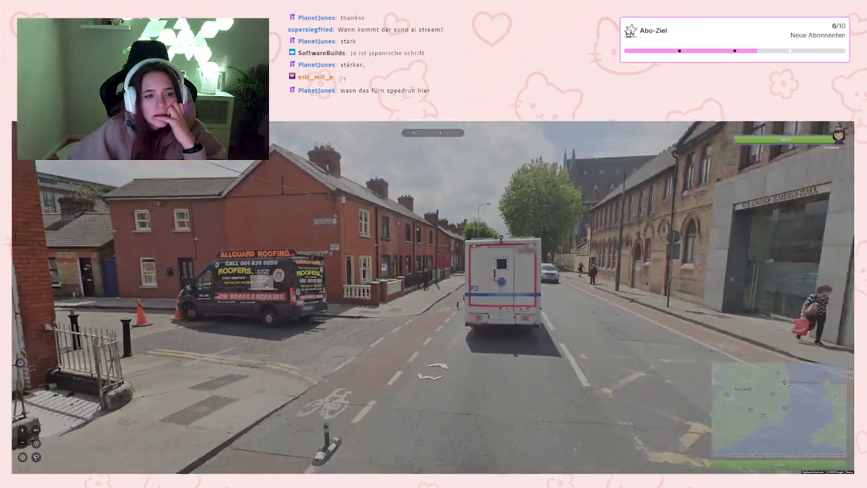
pyautogui.press('Right')
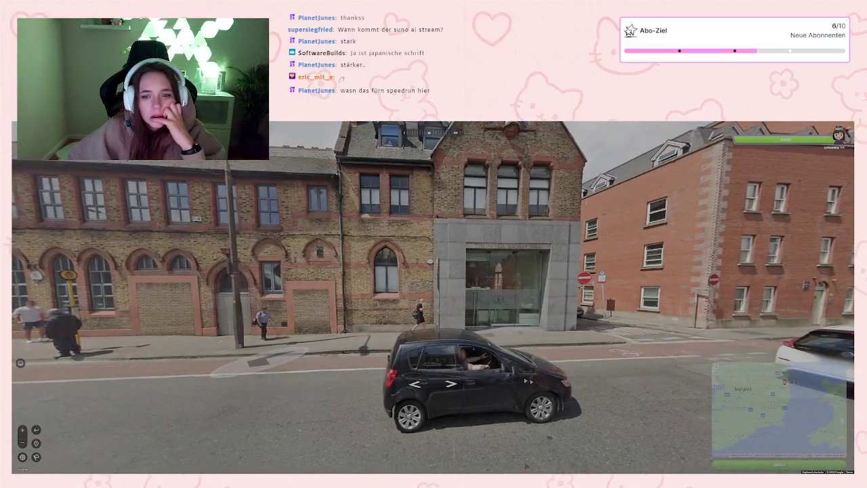
pyautogui.press('Left')
pyautogui.press('Up')
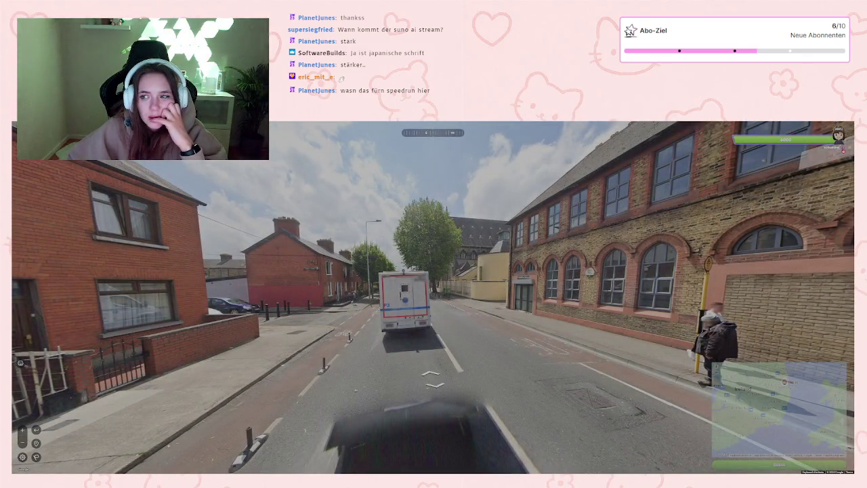
pyautogui.press('Up')
pyautogui.press('Up')
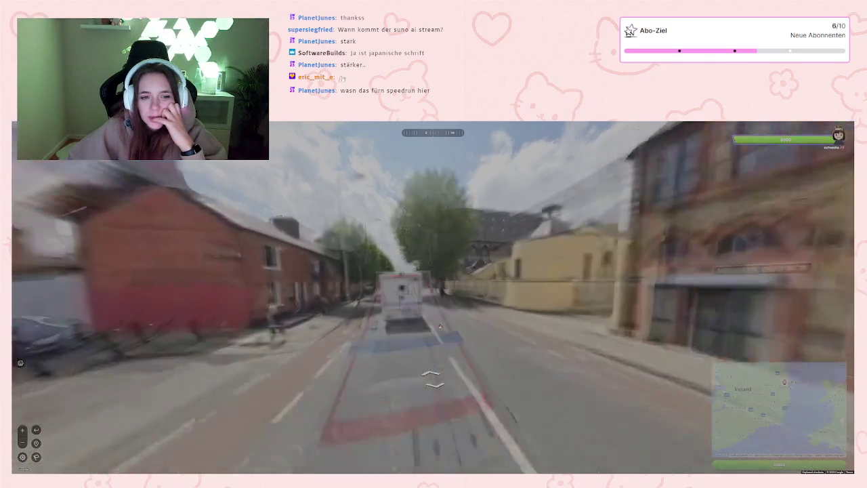
pyautogui.press('Left')
pyautogui.press('Down')
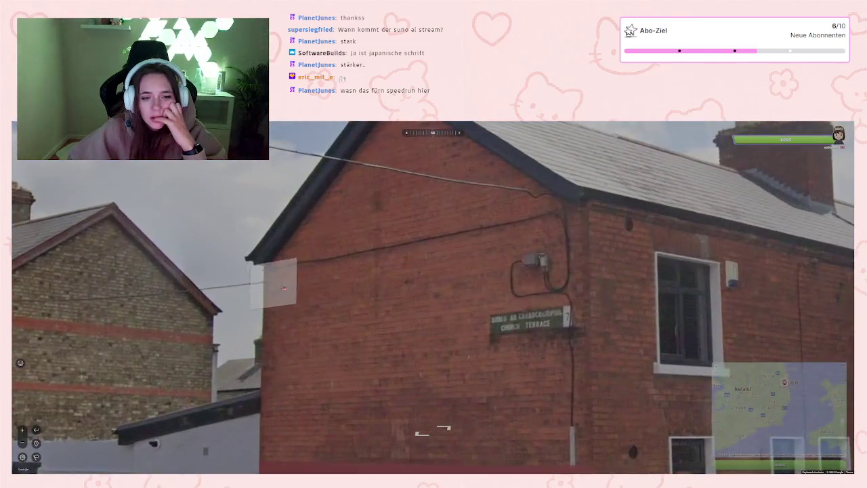
pyautogui.press('Right')
# Step: Advance to the church junction and zoom in on the Capuchin Friary sign on Church Street
pyautogui.press('Up')
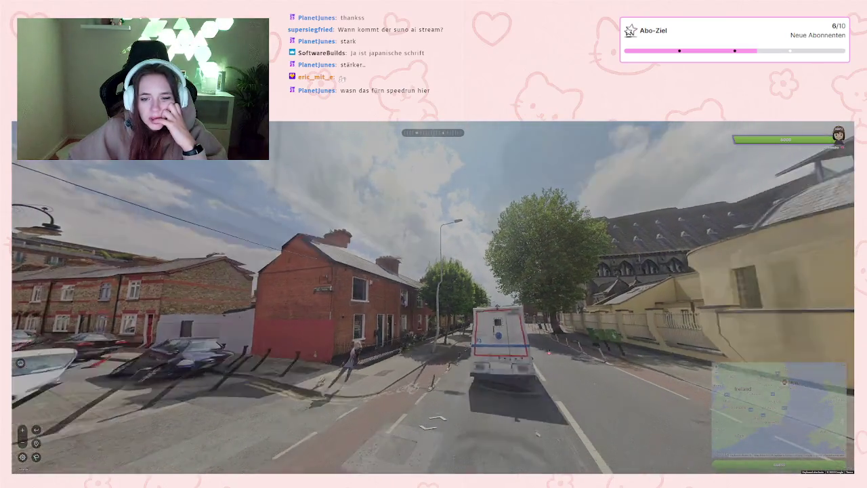
pyautogui.press('Up')
pyautogui.press('Up')
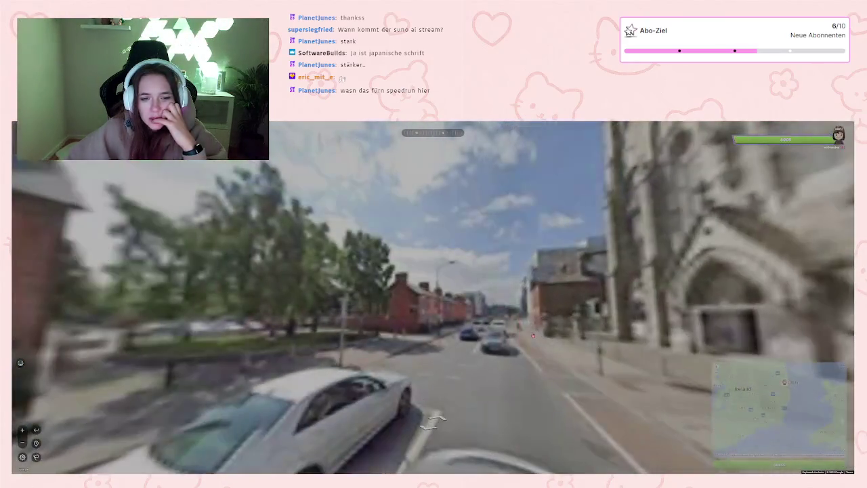
pyautogui.press('Up')
pyautogui.press('Right')
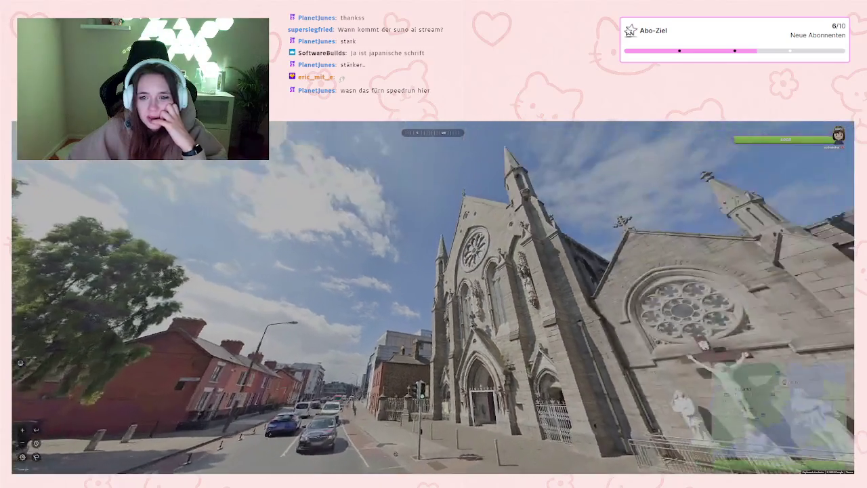
pyautogui.press('Up')
pyautogui.press('Up')
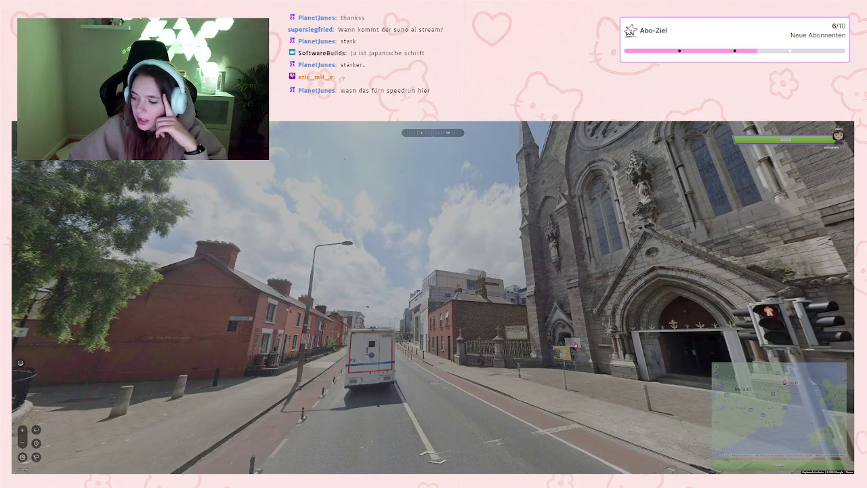
pyautogui.press('Up')
pyautogui.press('Up')
pyautogui.press('Up')
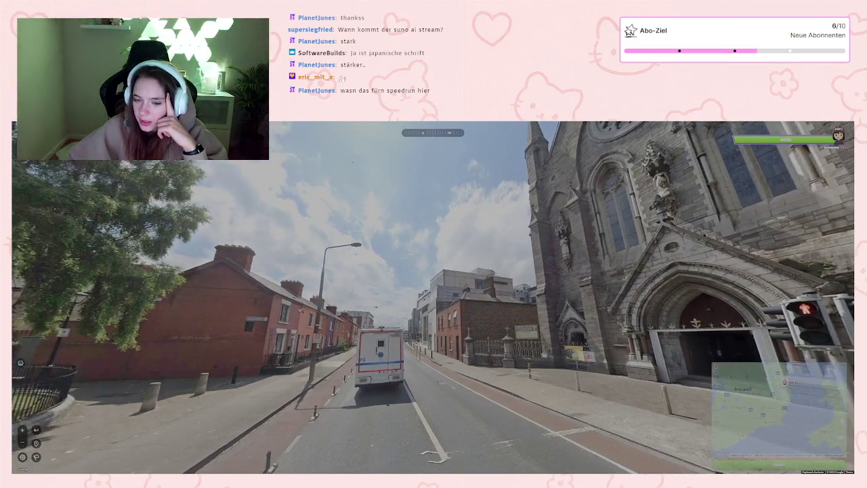
pyautogui.press('Right')
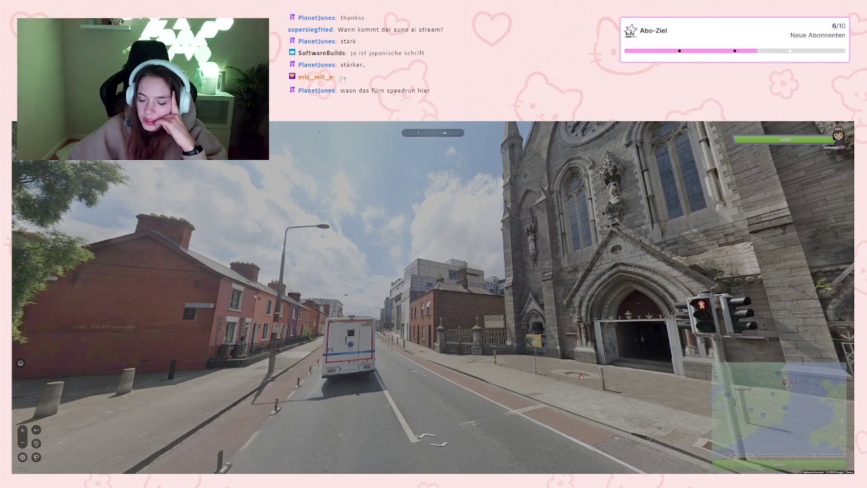
pyautogui.press('Right')
pyautogui.press('Right')
pyautogui.press('Right')
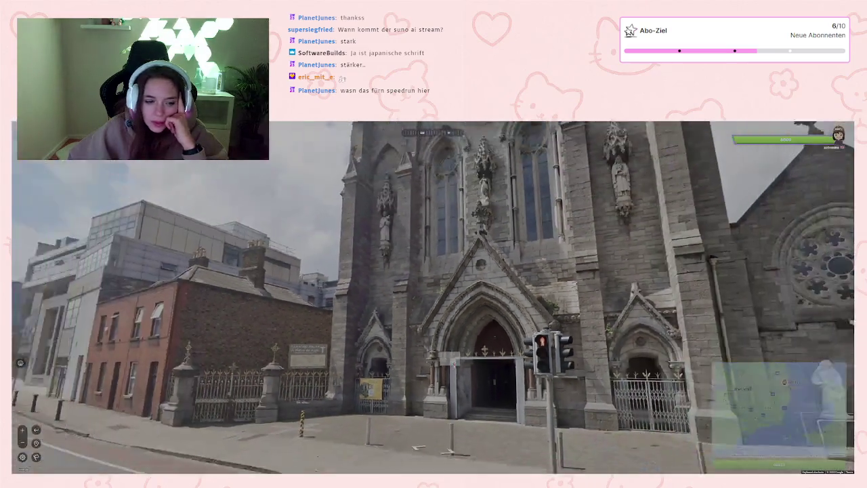
pyautogui.scroll(3, 358, 360)
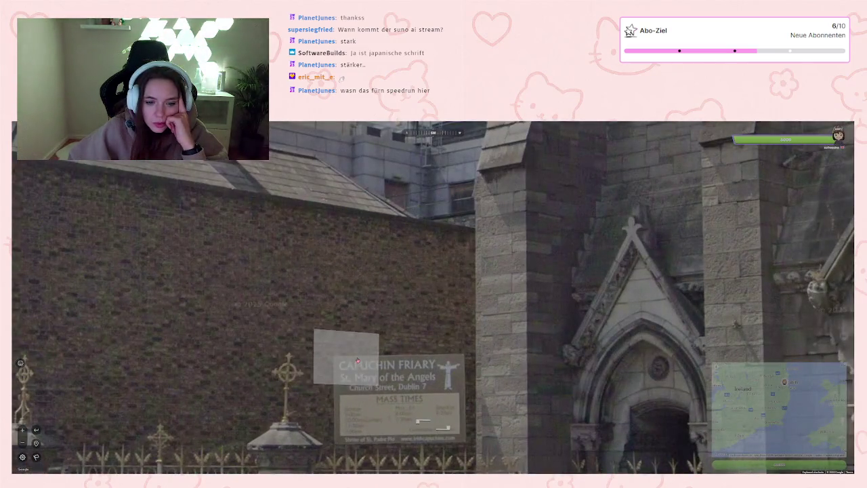
# Step: Zoom the guess map into Dublin and submit the guess
pyautogui.moveTo(704, 340)
pyautogui.scroll(5, 704, 340)
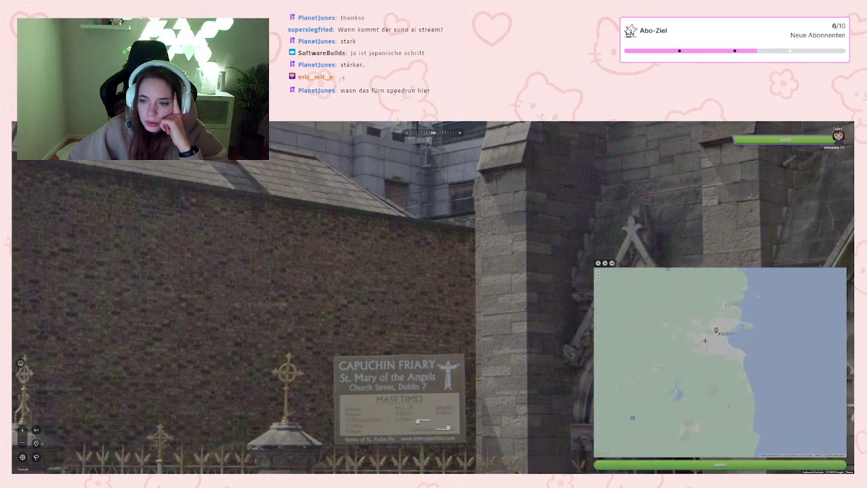
pyautogui.scroll(2, 705, 340)
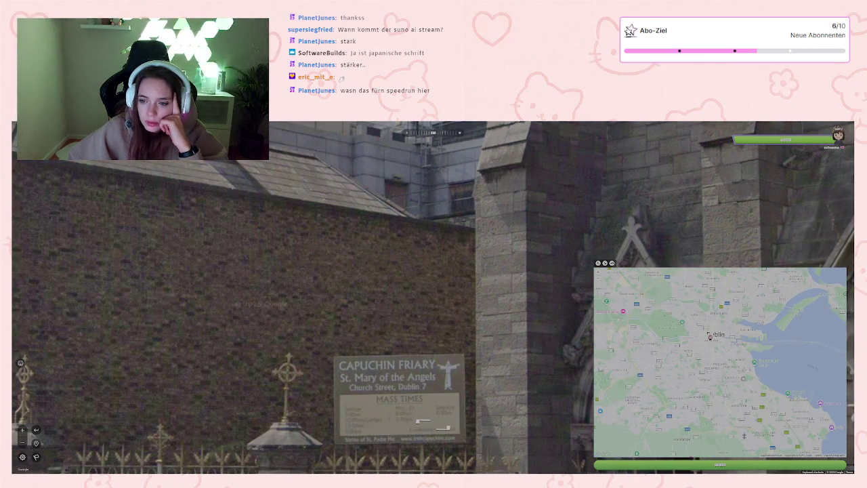
pyautogui.click(733, 464)
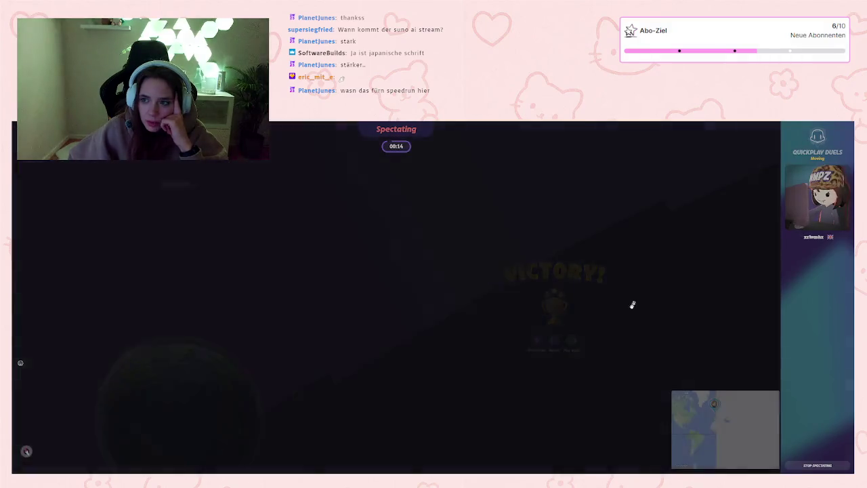